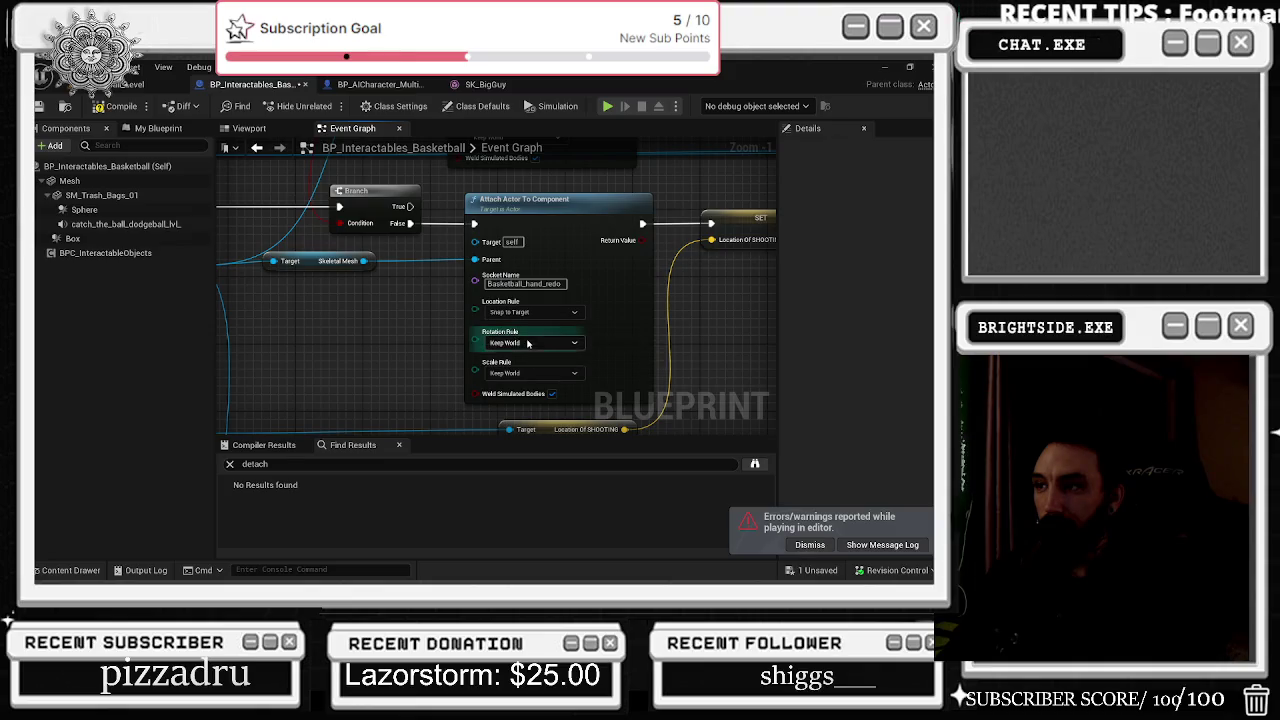
Step: Set the attach node's Rotation and Scale Rules to Snap to Target, then save the blueprint
{"action": "left_click", "coordinate": [515, 368]}
{"action": "left_click", "coordinate": [530, 373]}
{"action": "left_click", "coordinate": [508, 398]}
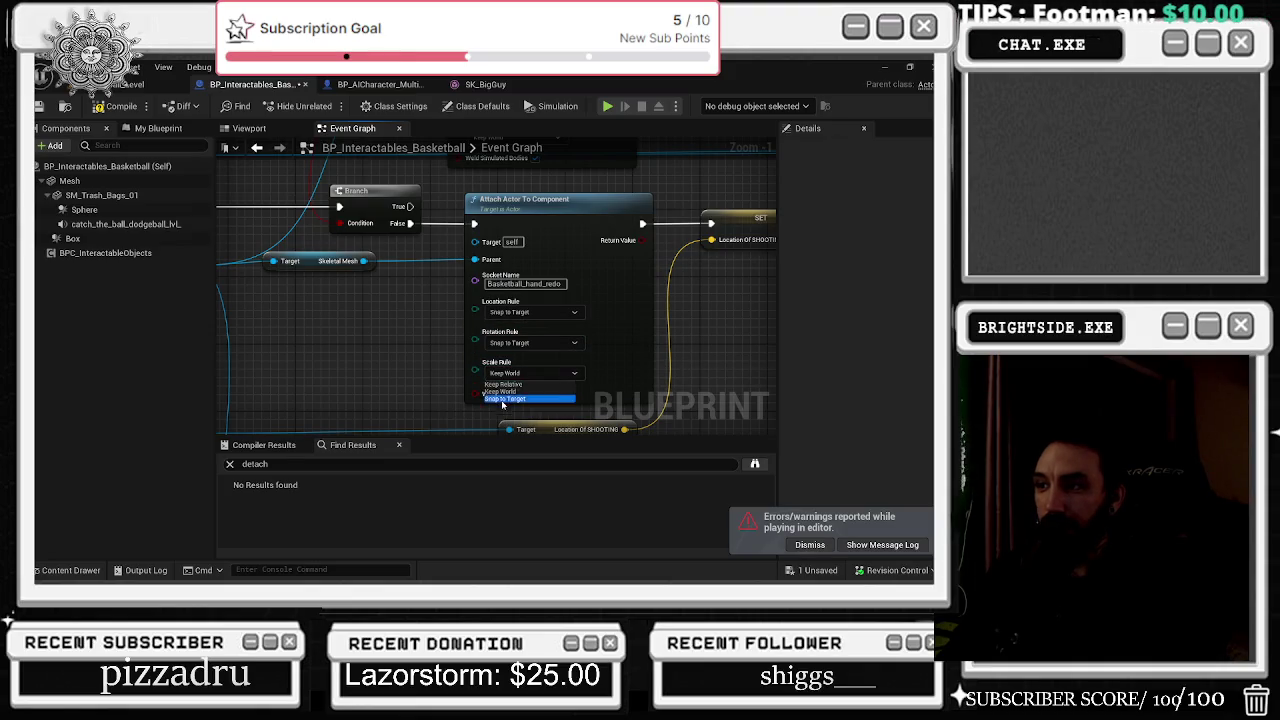
{"action": "left_click", "coordinate": [40, 107]}
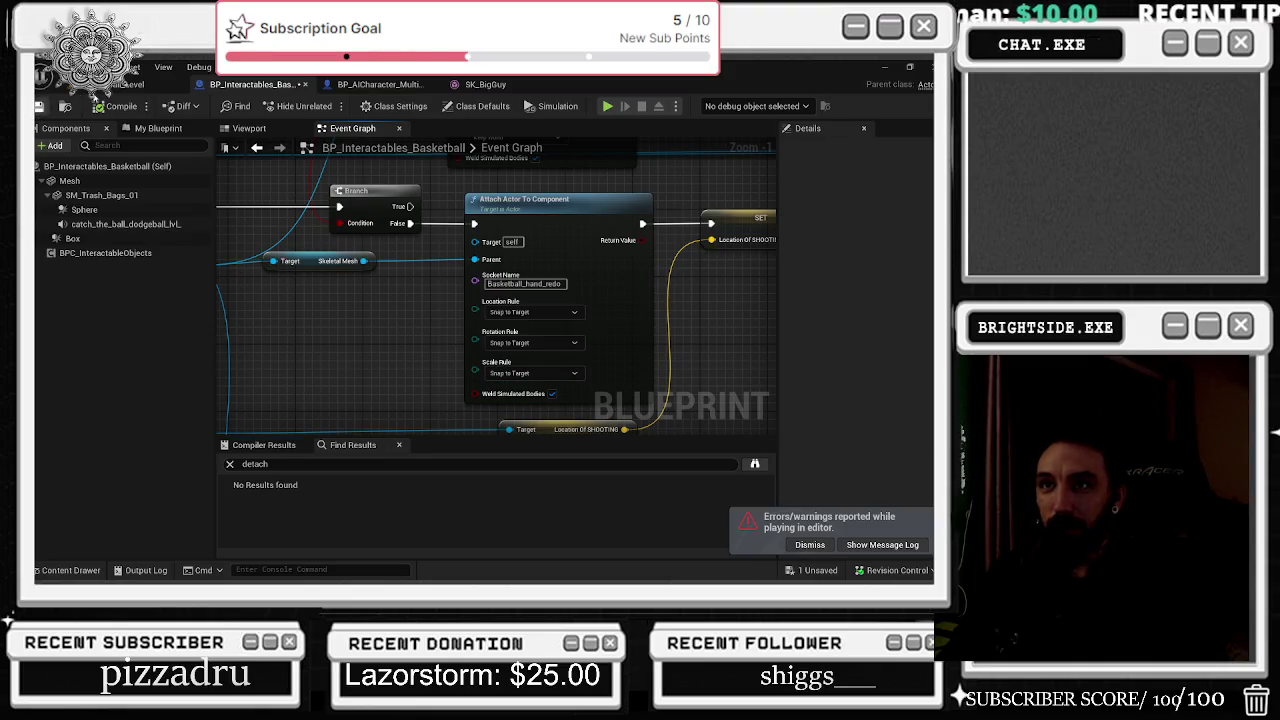
{"action": "left_click", "coordinate": [116, 87]}
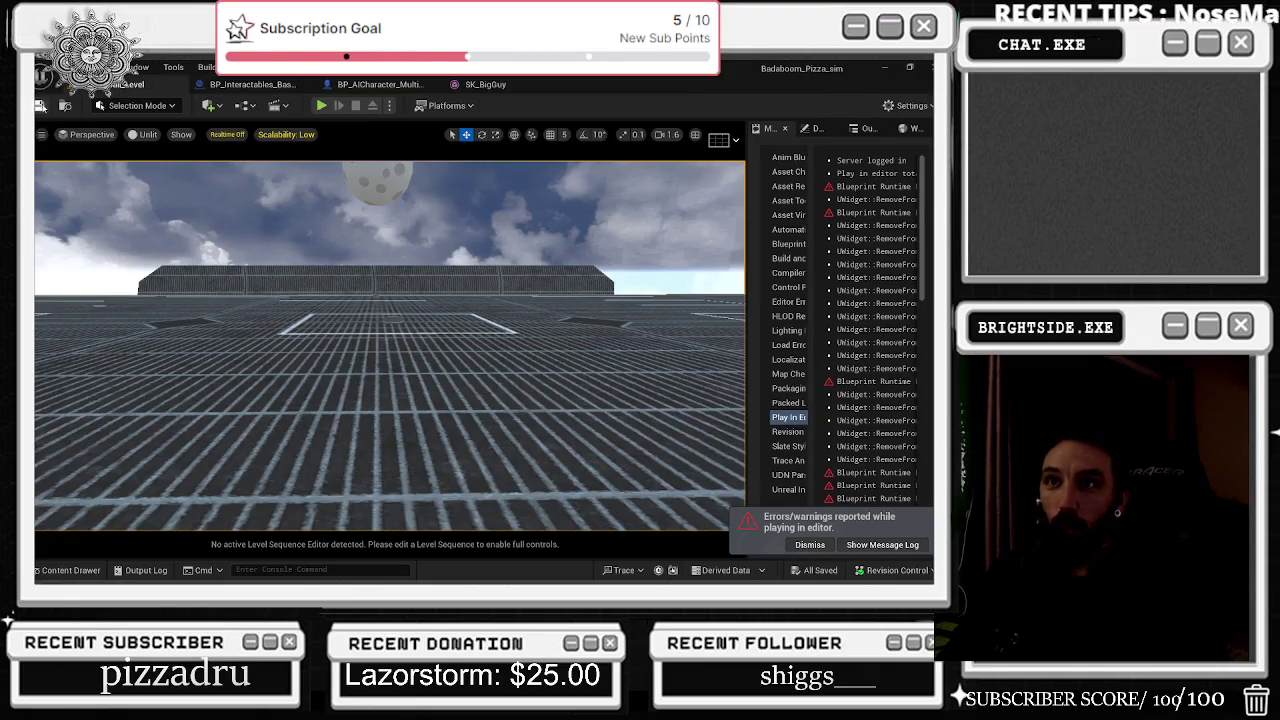
Step: Save all and playtest the level, grabbing the ball at the hoop and backing away before stopping
{"action": "left_click", "coordinate": [40, 107]}
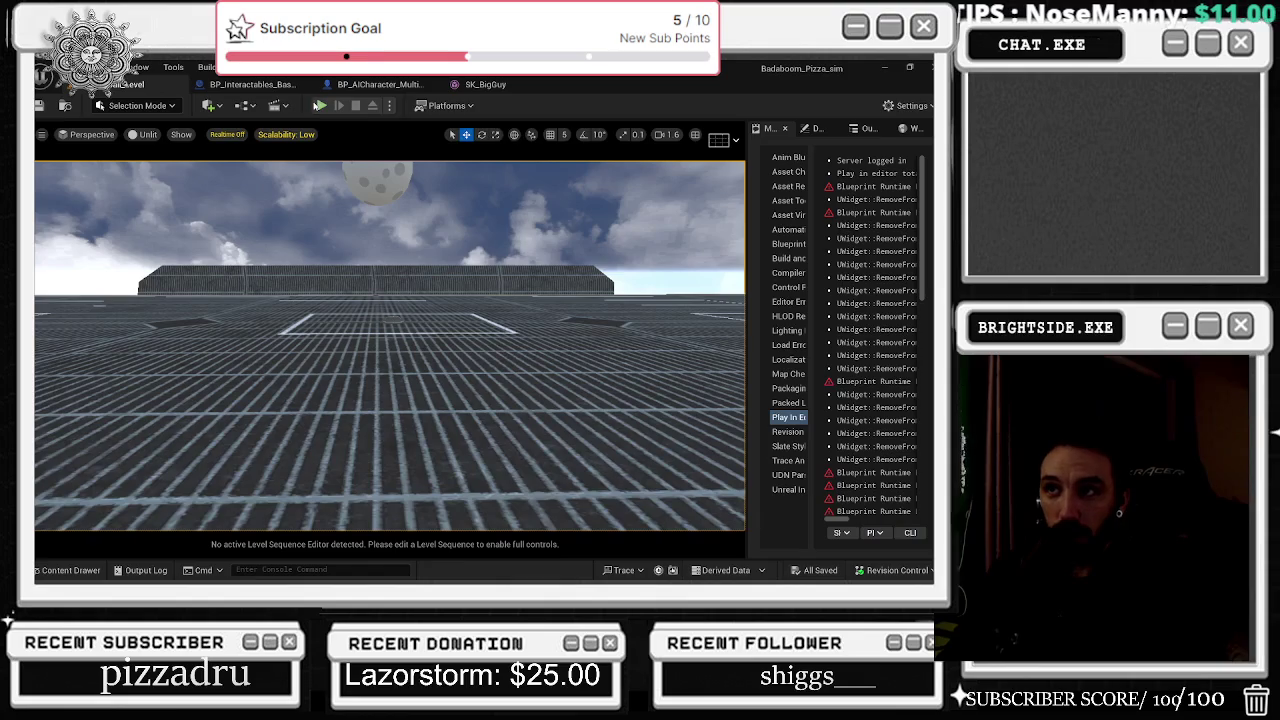
{"action": "key", "text": "alt+p"}
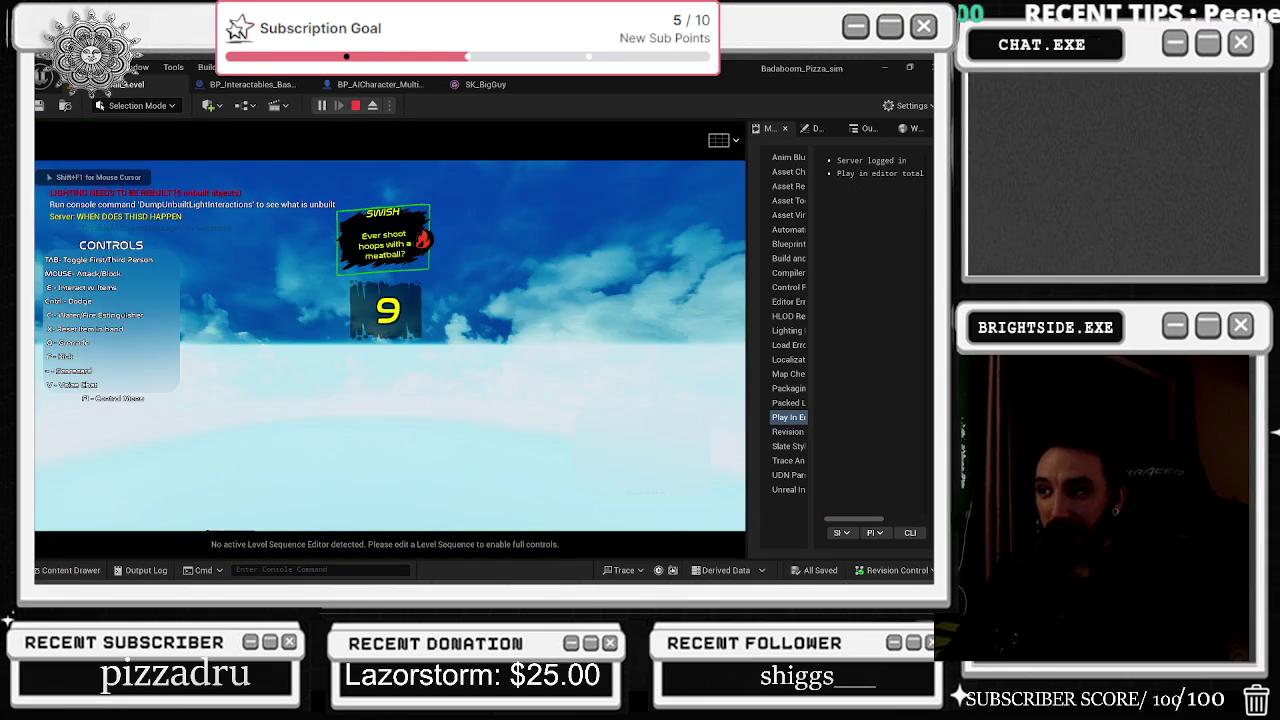
{"action": "key", "text": "w"}
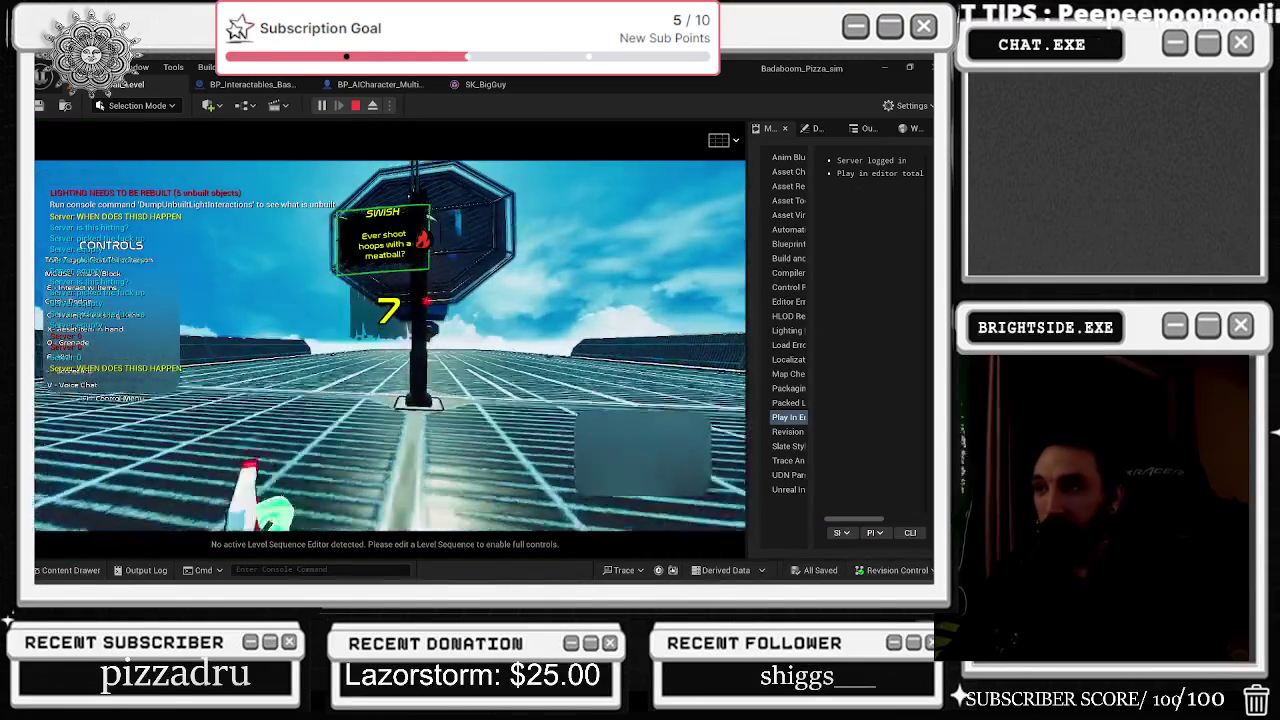
{"action": "key", "text": "s"}
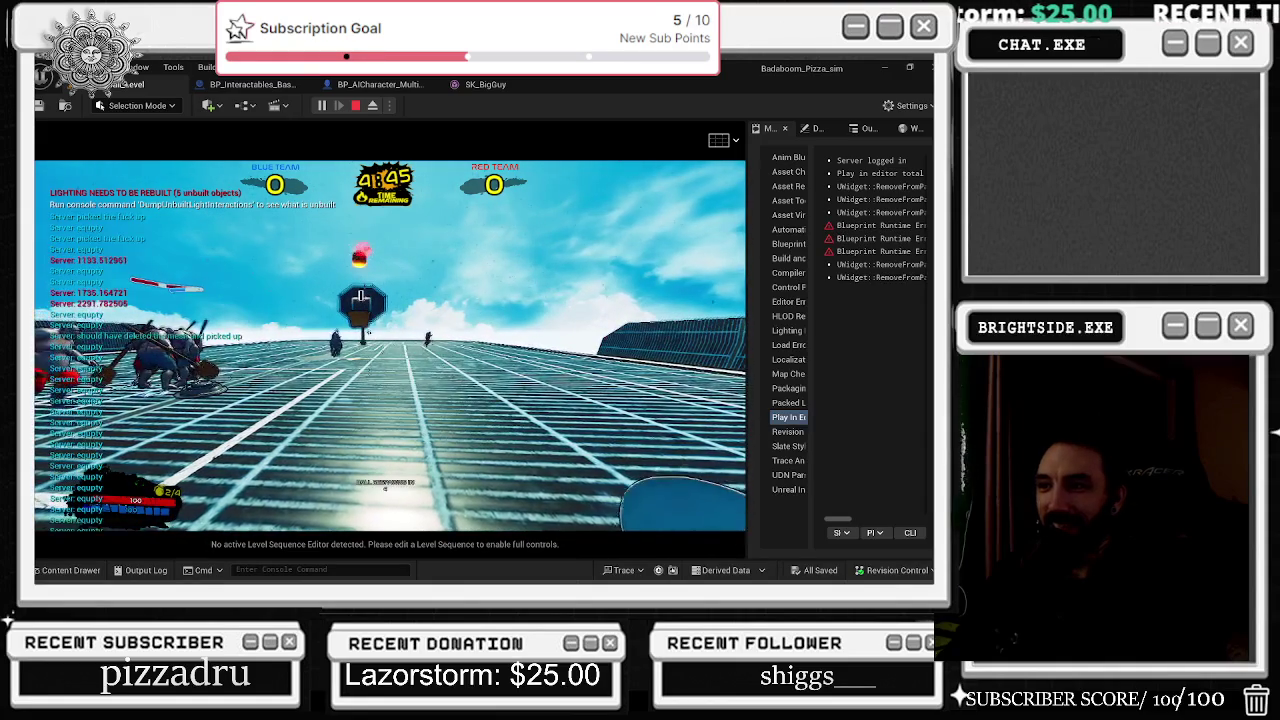
{"action": "key", "text": "Escape"}
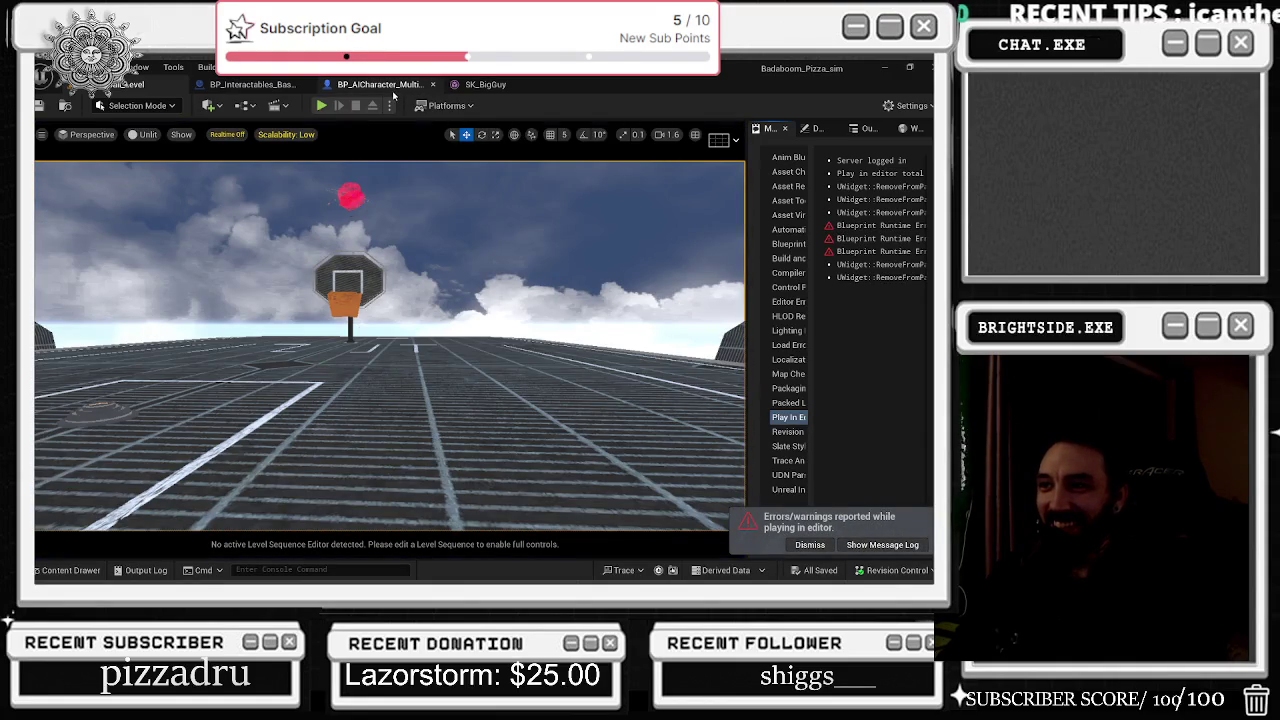
{"action": "left_click", "coordinate": [390, 86]}
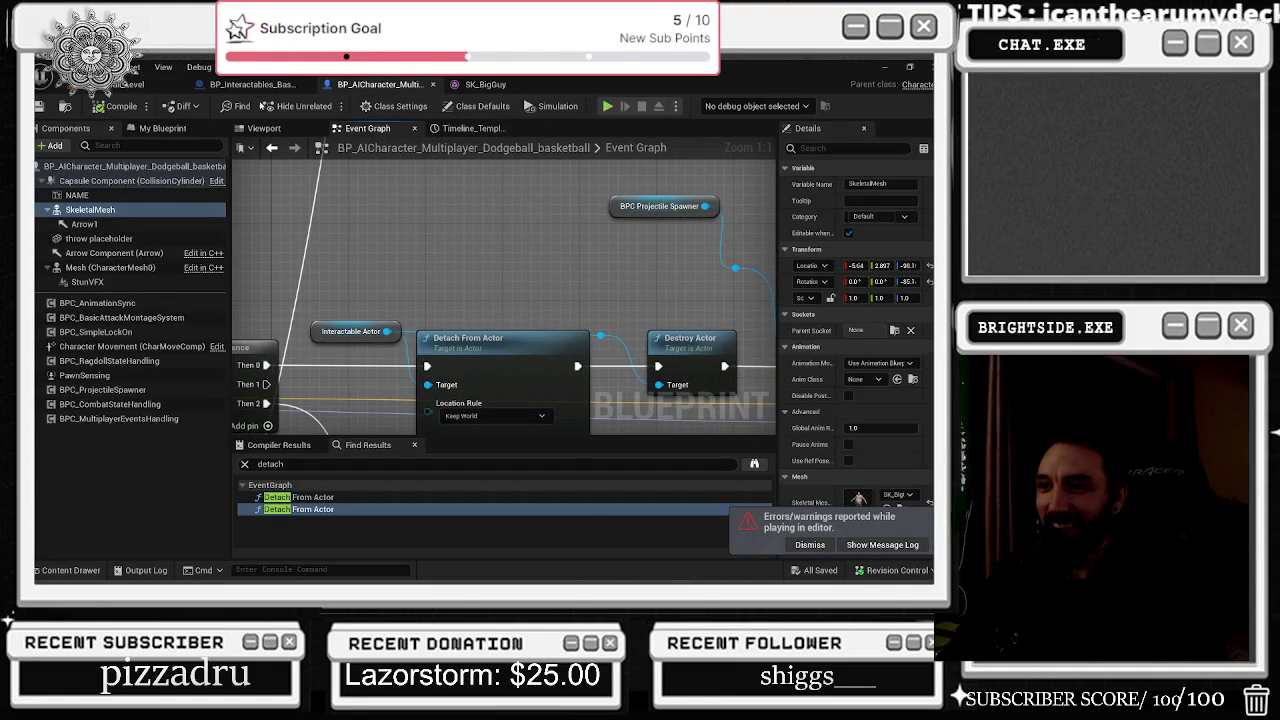
Step: Wire execution into the upper Attach node and chain it to the lower attach nodes
{"action": "left_click", "coordinate": [252, 84]}
{"action": "scroll", "coordinate": [422, 287], "scroll_direction": "down", "scroll_amount": 1}
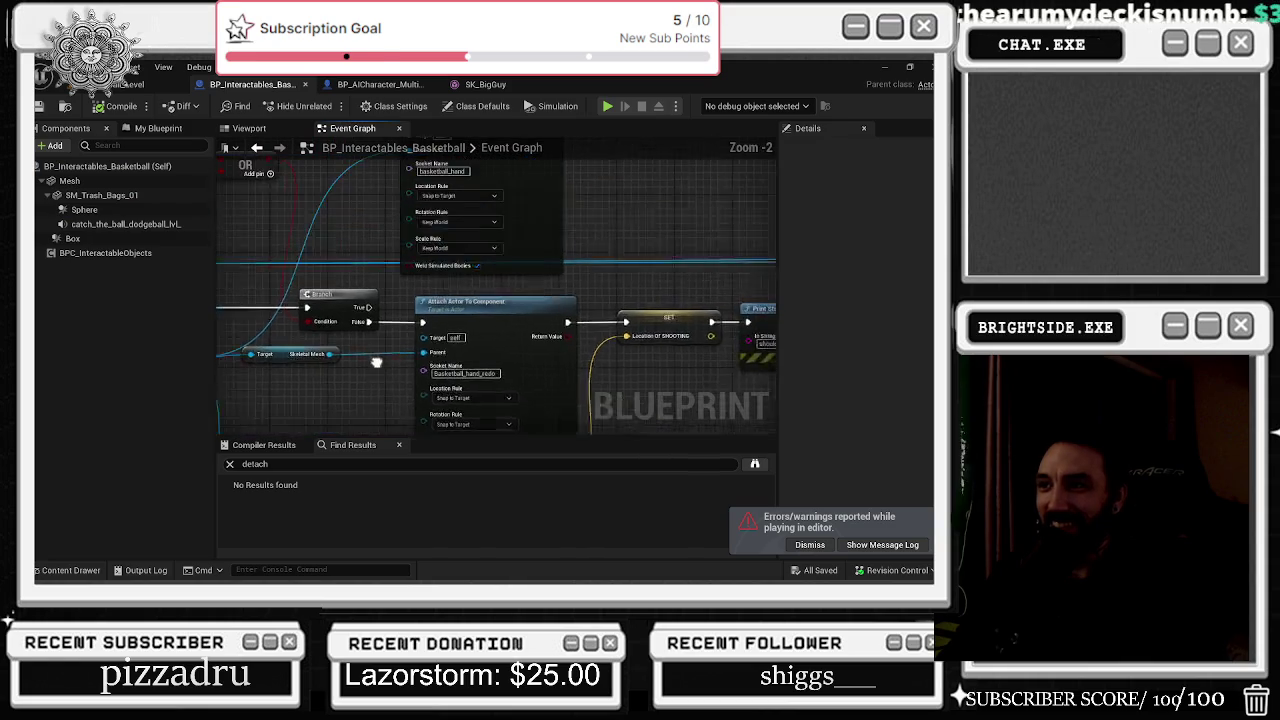
{"action": "mouse_move", "coordinate": [441, 362]}
{"action": "left_mouse_down"}
{"action": "mouse_move", "coordinate": [415, 180]}
{"action": "mouse_move", "coordinate": [424, 332]}
{"action": "left_mouse_up"}
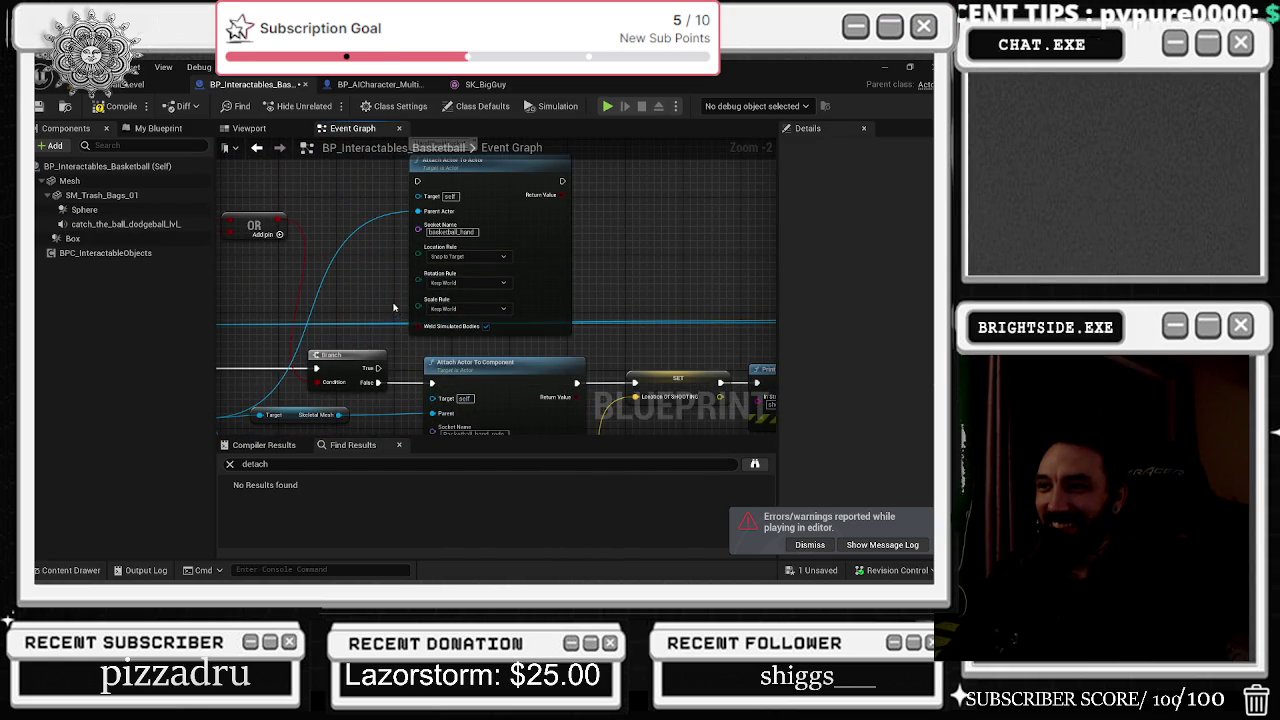
{"action": "scroll", "coordinate": [523, 338], "scroll_direction": "down", "scroll_amount": 2}
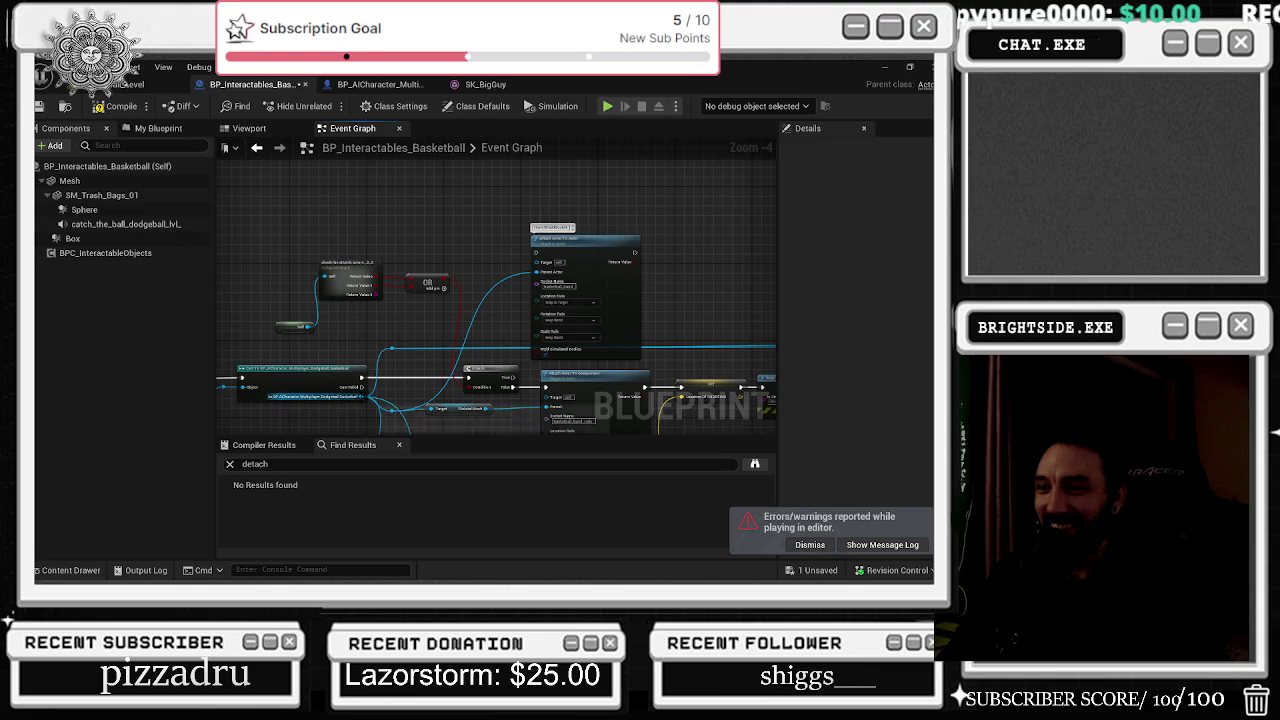
{"action": "mouse_move", "coordinate": [372, 396]}
{"action": "left_mouse_down"}
{"action": "mouse_move", "coordinate": [540, 252]}
{"action": "mouse_move", "coordinate": [555, 285]}
{"action": "mouse_move", "coordinate": [604, 237]}
{"action": "left_mouse_up"}
{"action": "mouse_move", "coordinate": [511, 390]}
{"action": "left_mouse_down"}
{"action": "mouse_move", "coordinate": [535, 285]}
{"action": "mouse_move", "coordinate": [560, 265]}
{"action": "mouse_move", "coordinate": [542, 256]}
{"action": "left_mouse_up"}
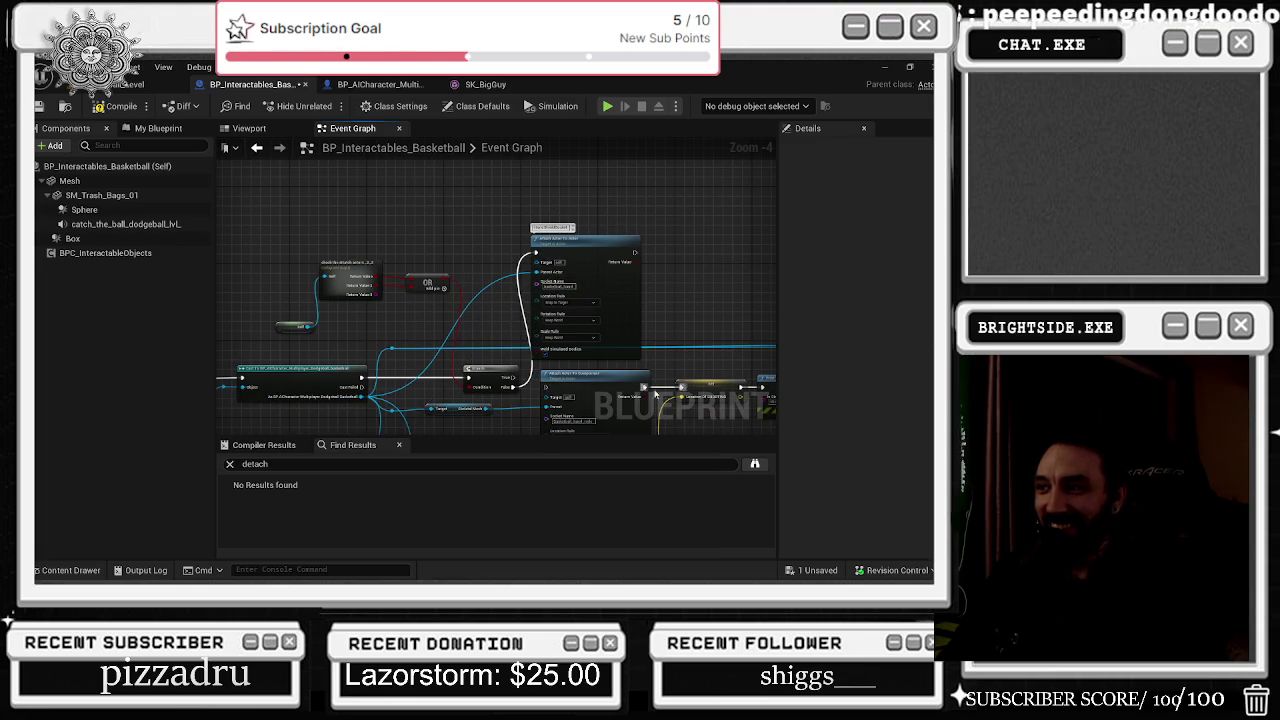
{"action": "mouse_move", "coordinate": [643, 390]}
{"action": "left_mouse_down"}
{"action": "mouse_move", "coordinate": [663, 252]}
{"action": "mouse_move", "coordinate": [640, 252]}
{"action": "mouse_move", "coordinate": [669, 249]}
{"action": "left_mouse_up"}
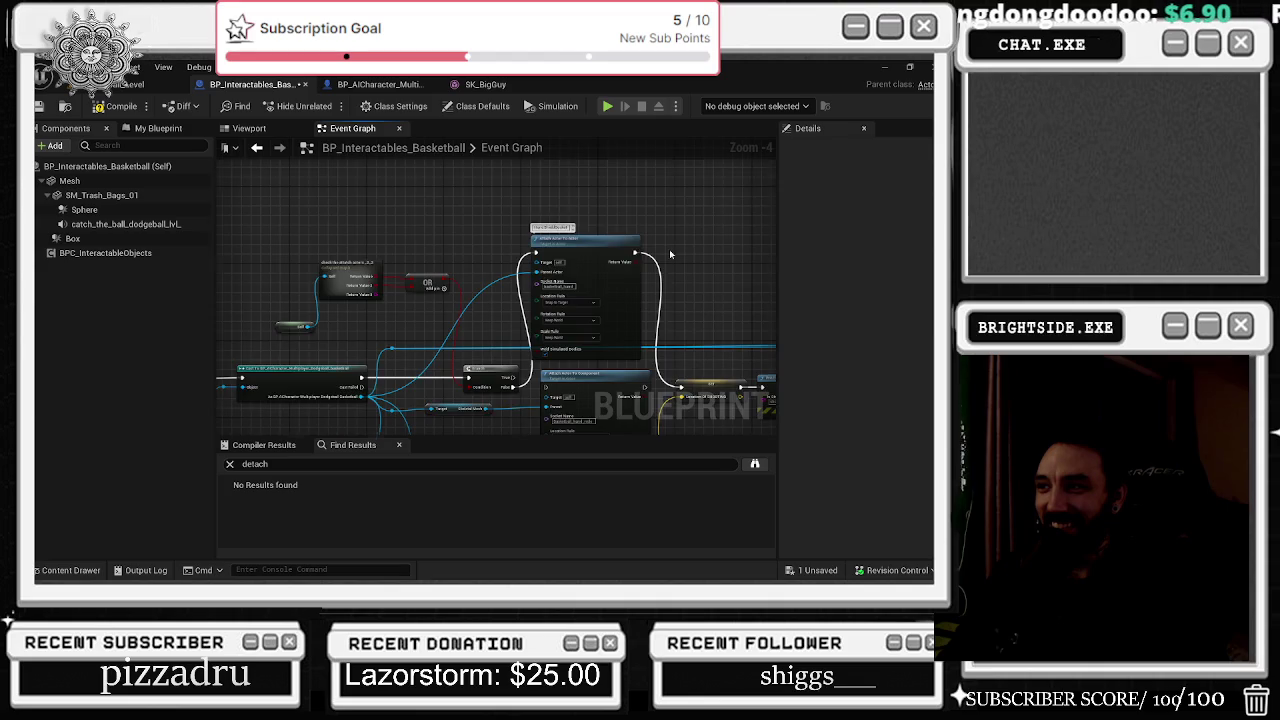
{"action": "scroll", "coordinate": [495, 316], "scroll_direction": "up", "scroll_amount": 2}
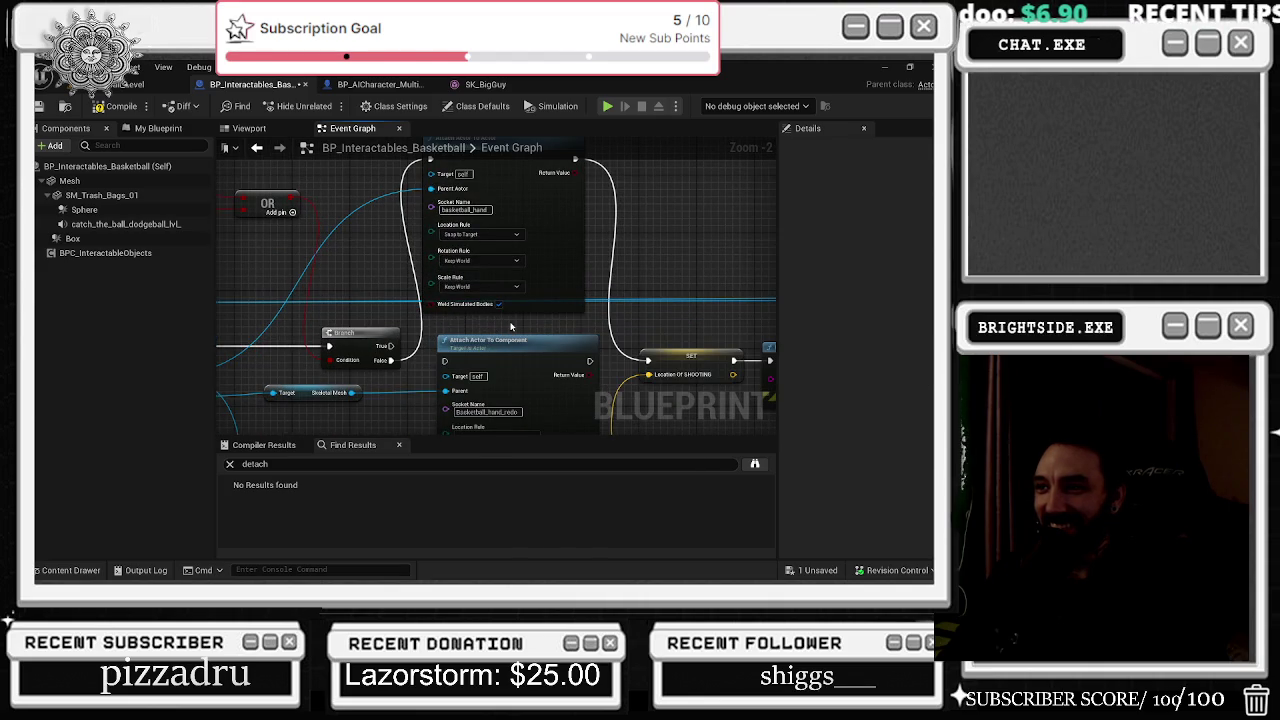
{"action": "mouse_move", "coordinate": [527, 322]}
{"action": "left_mouse_down"}
{"action": "mouse_move", "coordinate": [510, 297]}
{"action": "mouse_move", "coordinate": [535, 268]}
{"action": "left_mouse_up"}
Step: Set the Attach node's Rotation and Scale Rules to Keep World, link it to SET, and save
{"action": "left_click", "coordinate": [535, 268]}
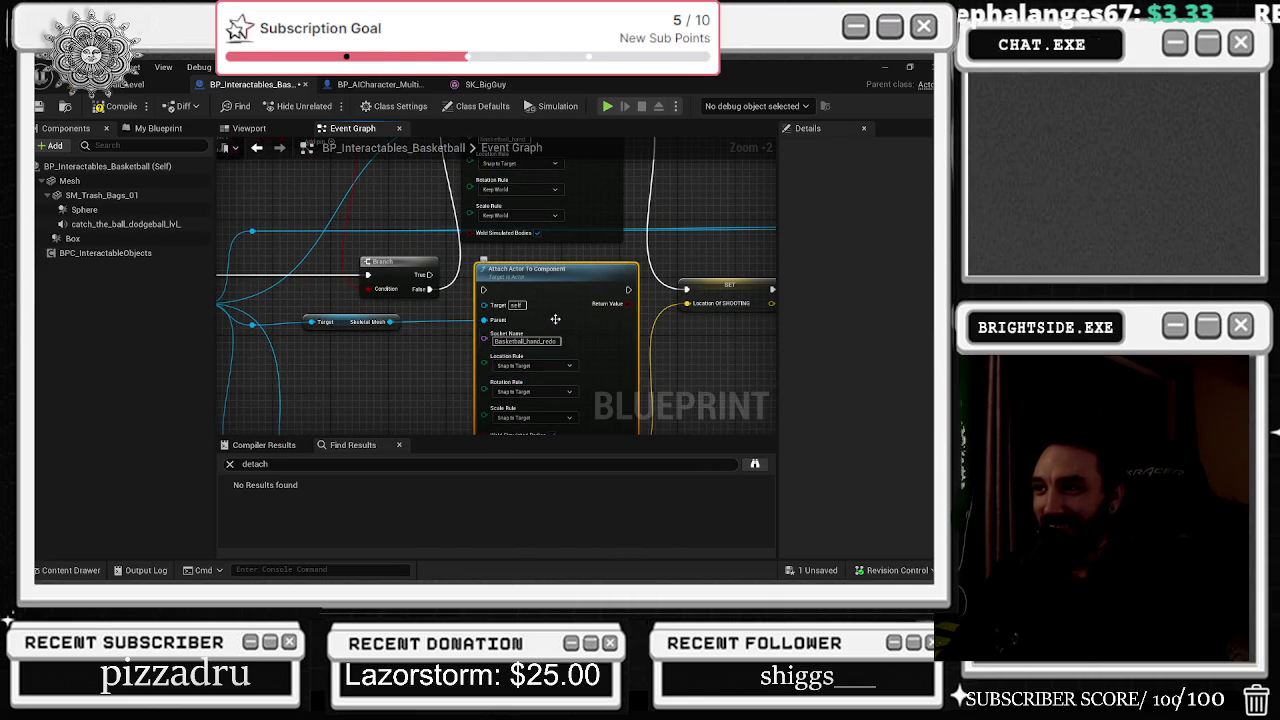
{"action": "left_click", "coordinate": [530, 409]}
{"action": "left_click", "coordinate": [516, 436]}
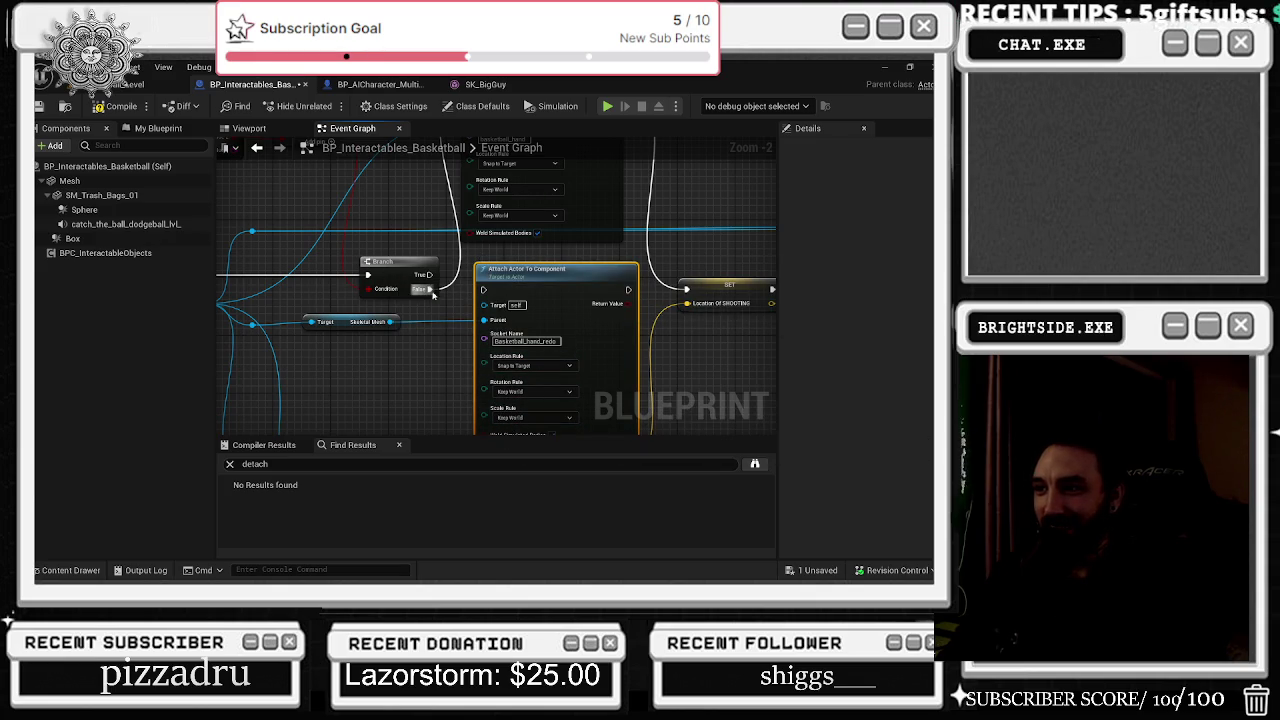
{"action": "left_click_drag", "start_coordinate": [628, 290], "coordinate": [689, 299]}
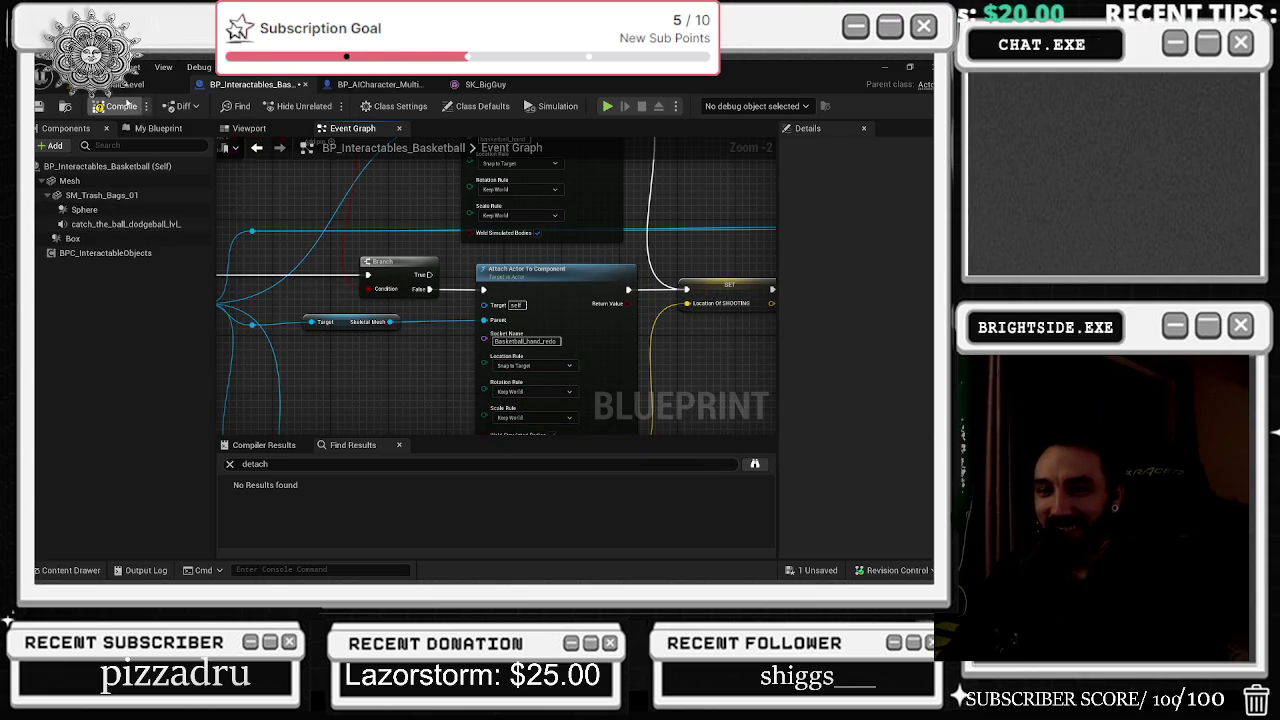
{"action": "left_click", "coordinate": [40, 106]}
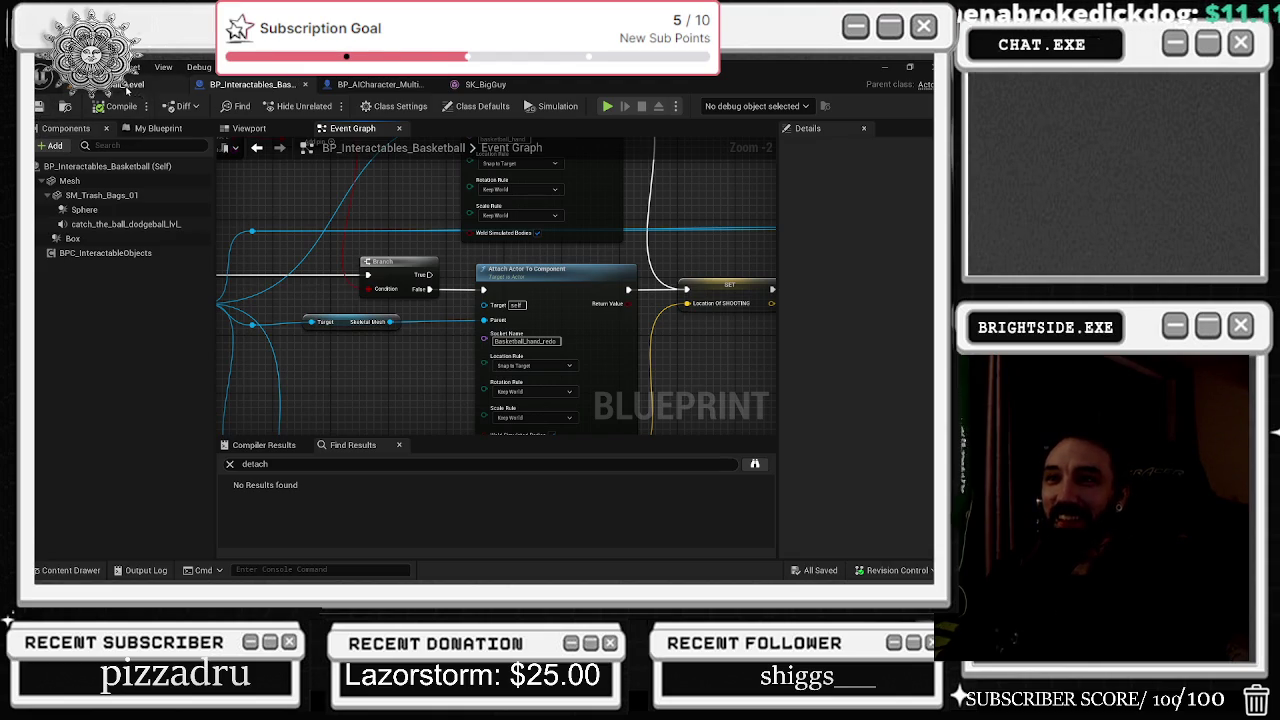
{"action": "left_click", "coordinate": [130, 85]}
{"action": "left_click", "coordinate": [40, 106]}
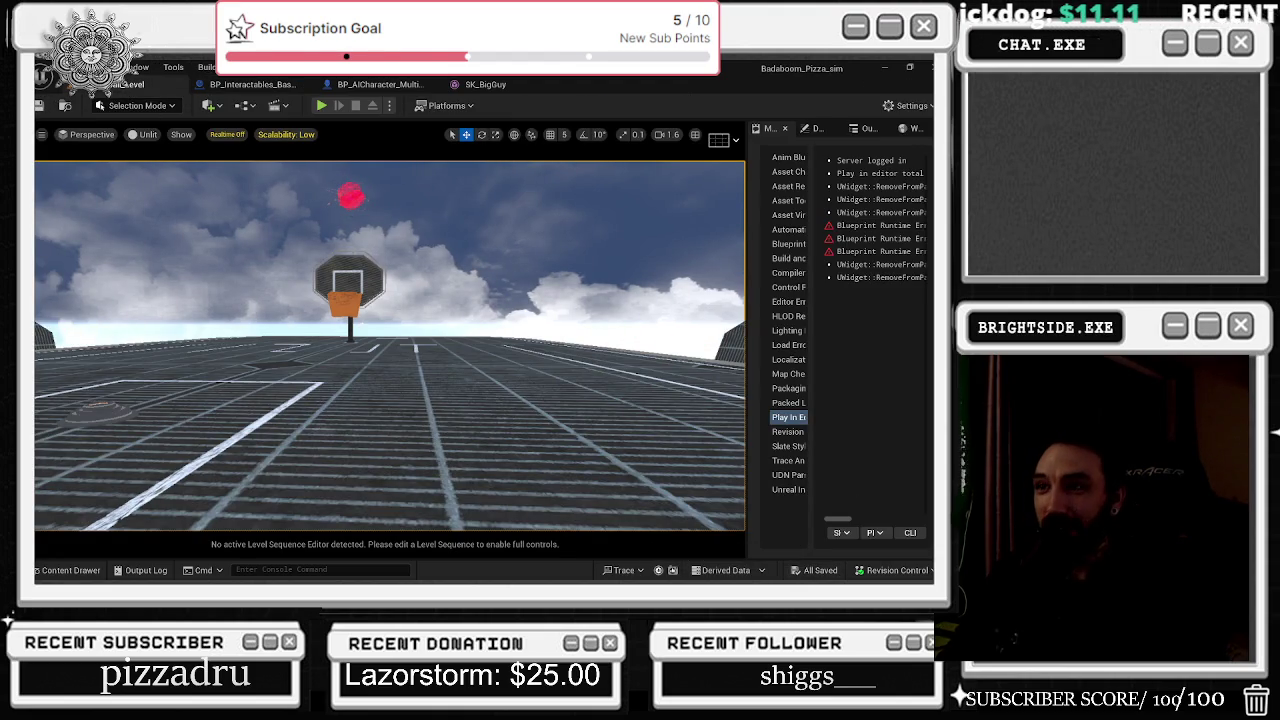
Step: Run another Play-in-Editor test of the basketball match, then stop it and reopen the basketball graph
{"action": "left_click", "coordinate": [321, 105]}
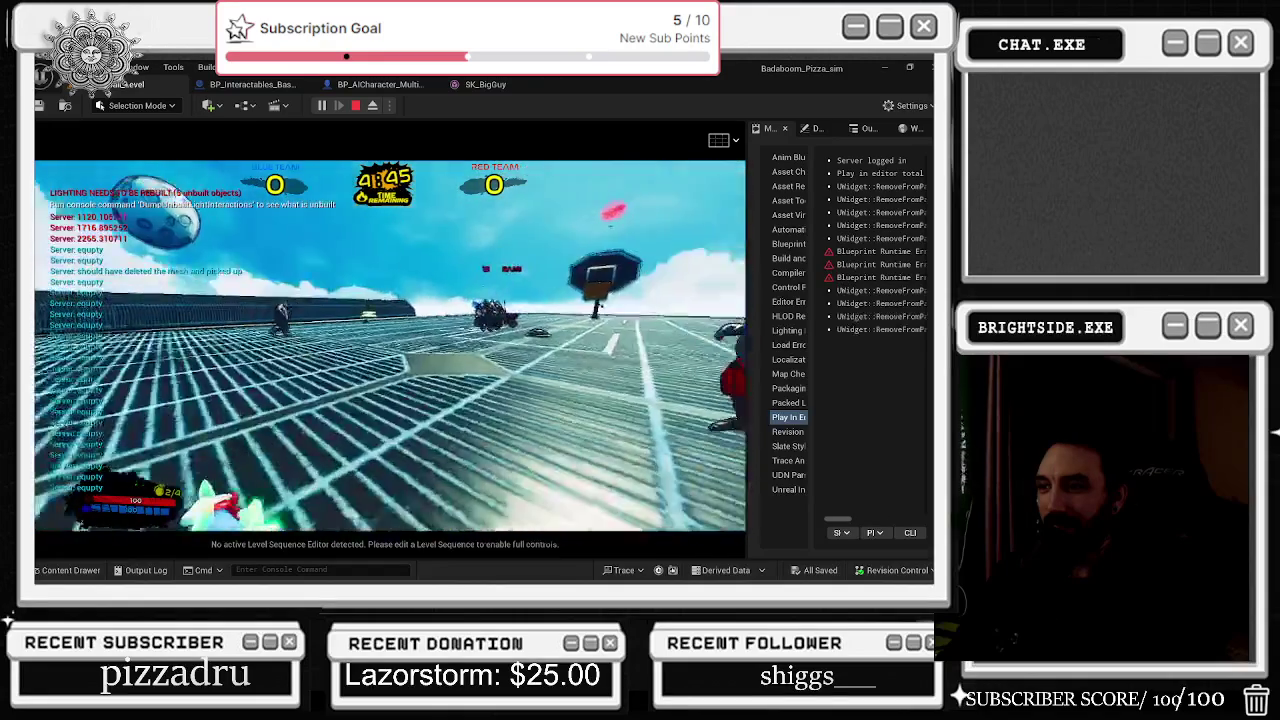
{"action": "key", "text": "Escape"}
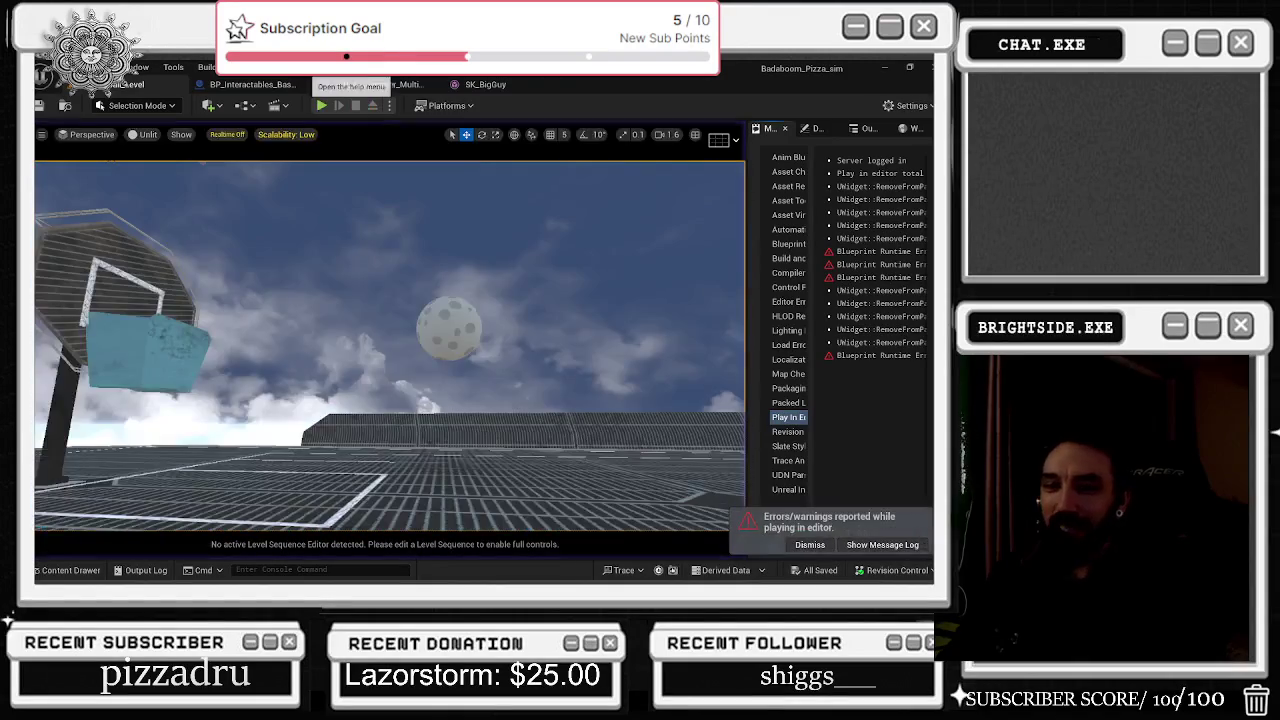
{"action": "left_click", "coordinate": [252, 84]}
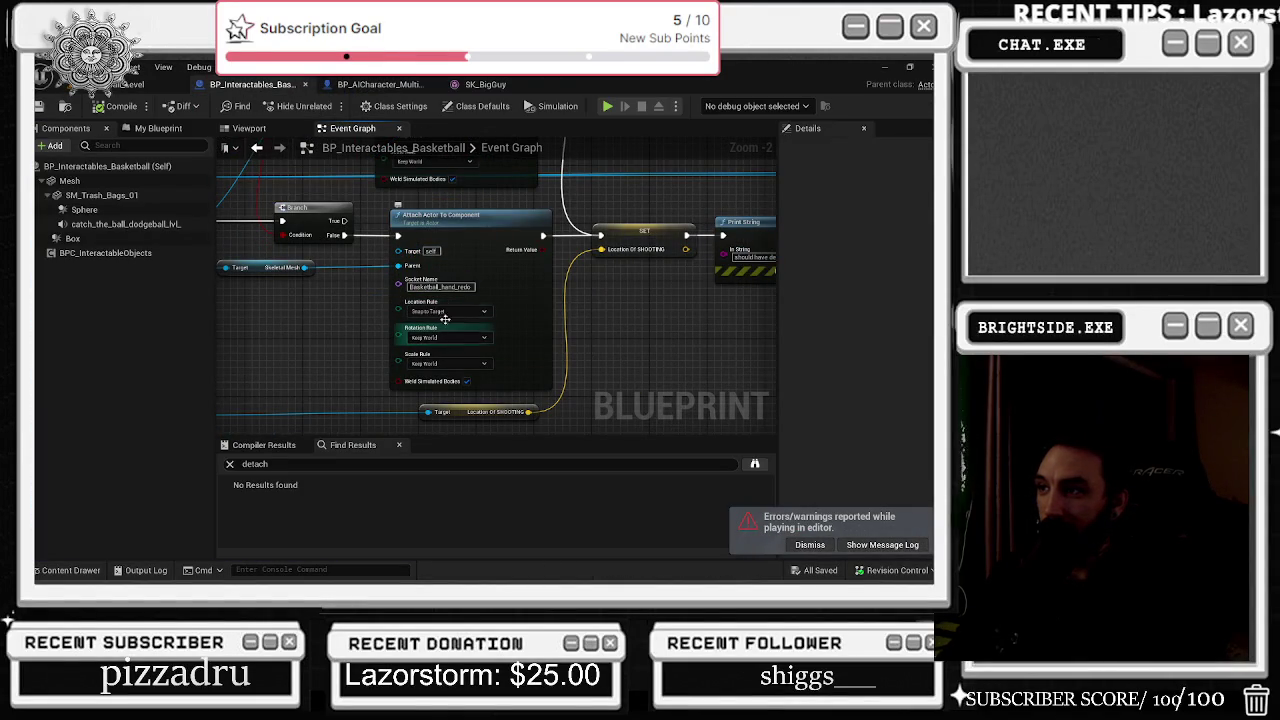
Step: Zoom in on the Attach Actor To Component node, box-select it, then clear the selection
{"action": "scroll", "coordinate": [441, 328], "scroll_direction": "up", "scroll_amount": 2}
{"action": "mouse_move", "coordinate": [345, 303]}
{"action": "left_mouse_down"}
{"action": "mouse_move", "coordinate": [540, 380]}
{"action": "mouse_move", "coordinate": [580, 430]}
{"action": "mouse_move", "coordinate": [627, 385]}
{"action": "left_mouse_up"}
{"action": "left_click", "coordinate": [613, 330]}
{"action": "key", "text": "alt+Tab"}
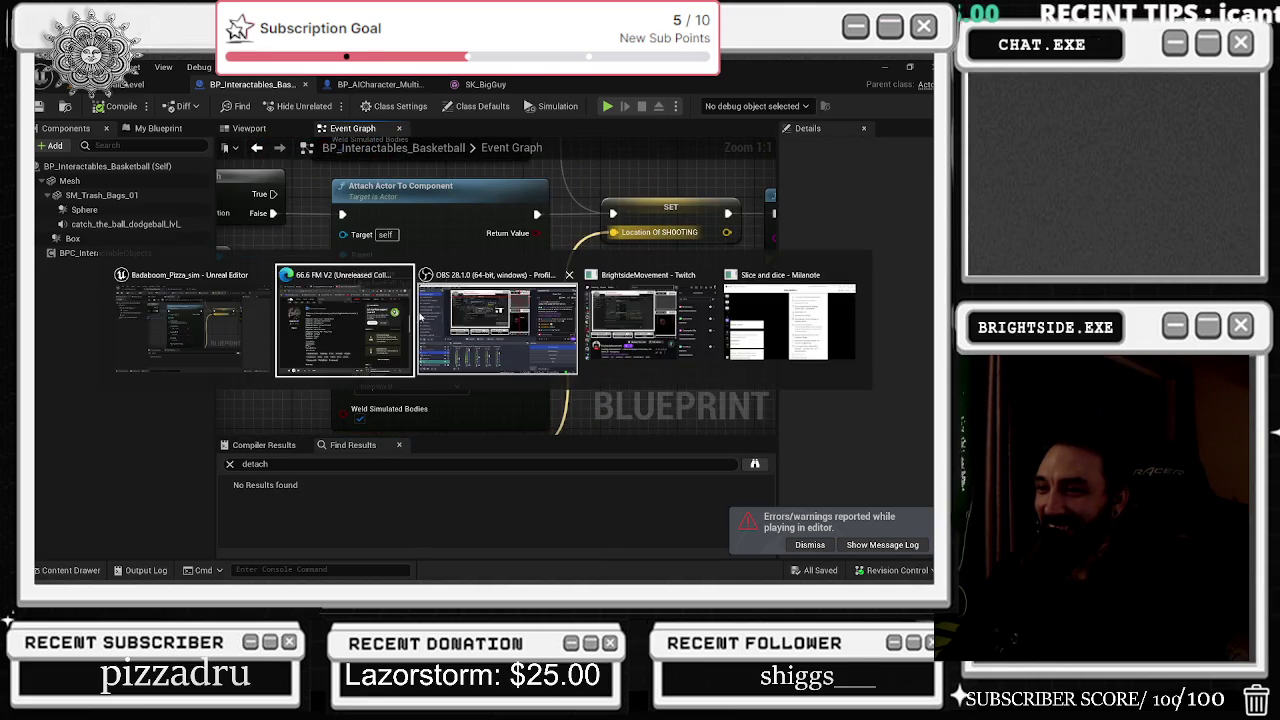
Step: Open the 66.6 FM V2 track page on SoundCloud and expand its full description
{"action": "left_click", "coordinate": [338, 341]}
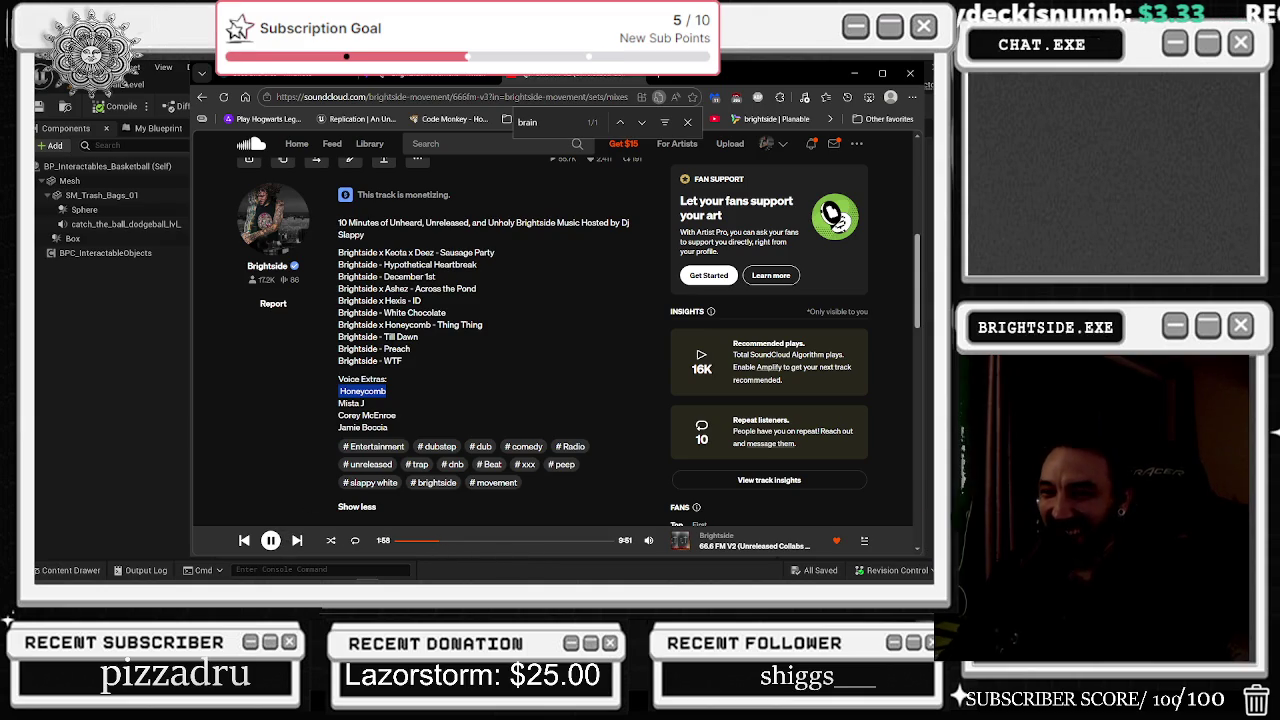
{"action": "left_click", "coordinate": [755, 546]}
{"action": "scroll", "coordinate": [521, 305], "scroll_direction": "down", "scroll_amount": 1}
{"action": "scroll", "coordinate": [521, 305], "scroll_direction": "down", "scroll_amount": 3}
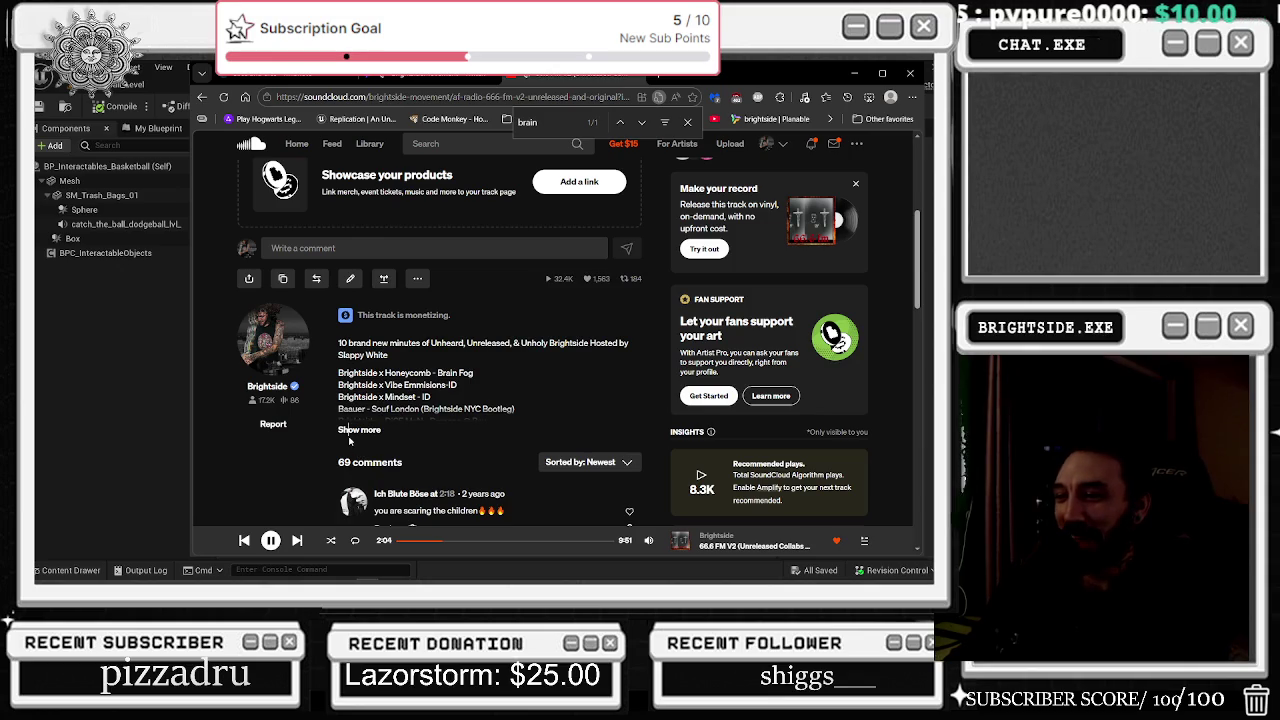
{"action": "left_click", "coordinate": [370, 436]}
{"action": "scroll", "coordinate": [479, 326], "scroll_direction": "down", "scroll_amount": 2}
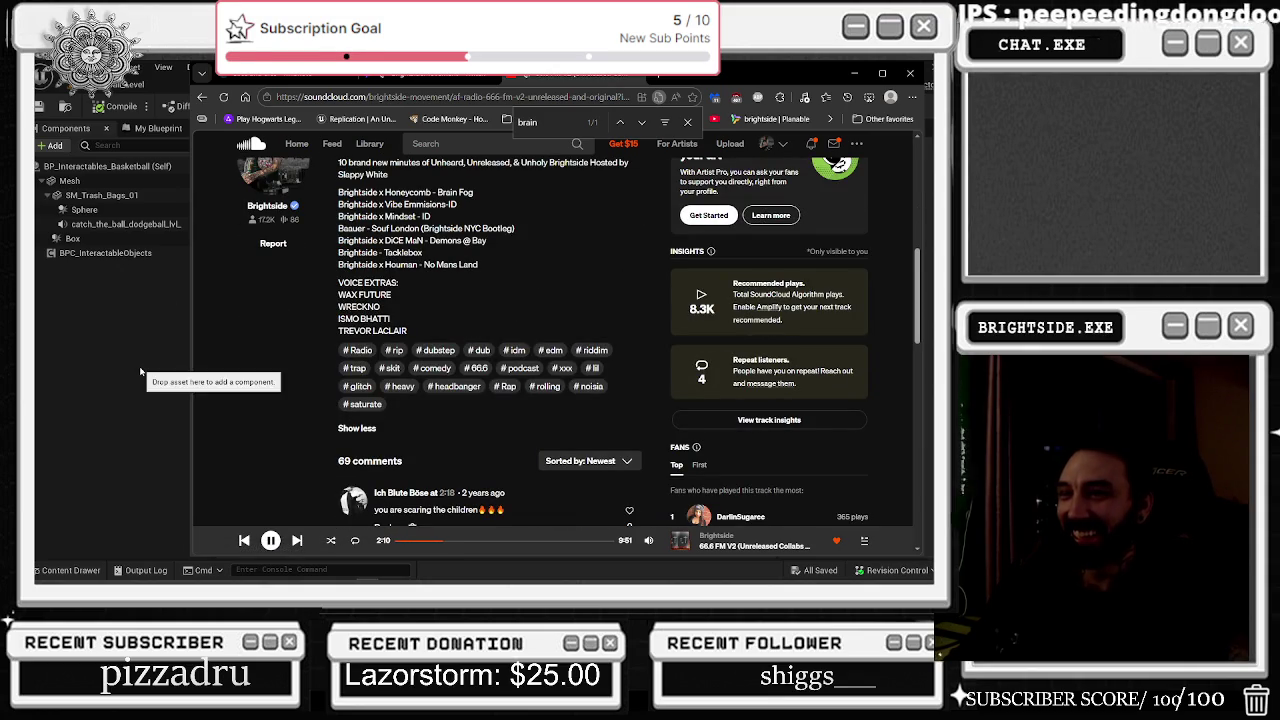
{"action": "left_click", "coordinate": [143, 401]}
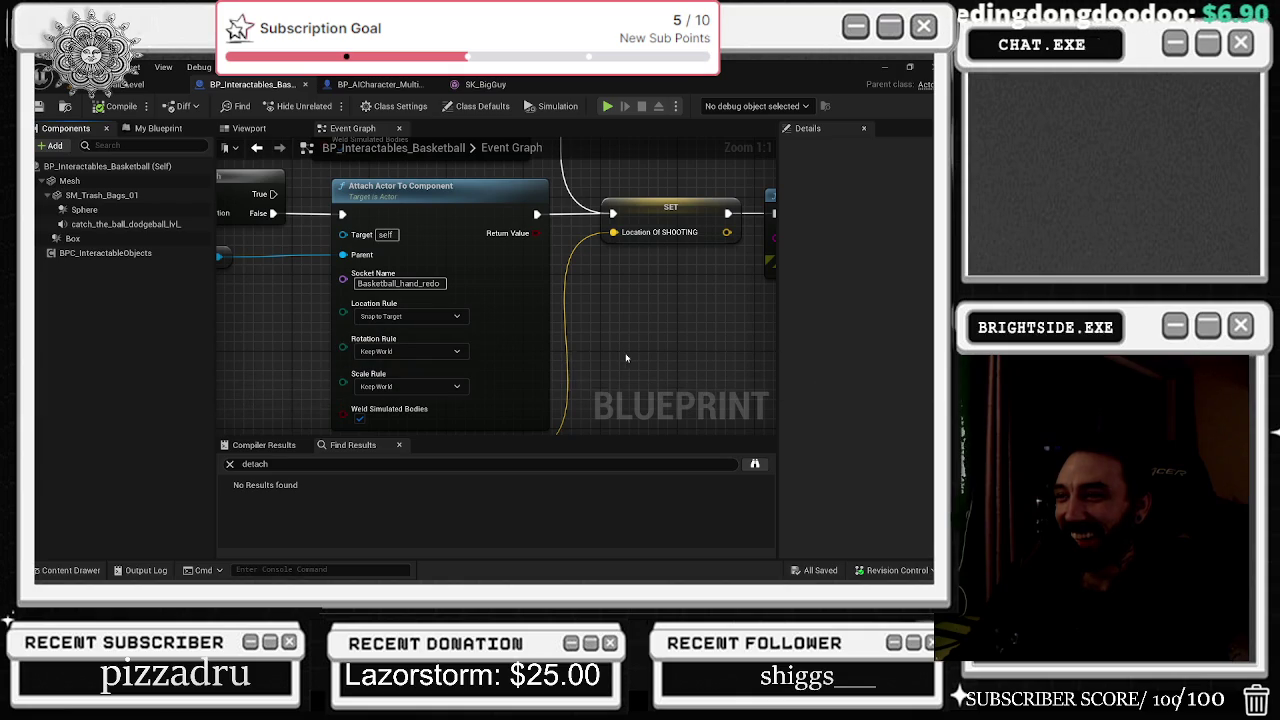
Step: Change the attach node's Rotation Rule to Snap to Target, compile, and start a playtest
{"action": "left_click_drag", "start_coordinate": [626, 358], "coordinate": [622, 382]}
{"action": "mouse_move", "coordinate": [561, 283]}
{"action": "left_mouse_down"}
{"action": "mouse_move", "coordinate": [585, 250]}
{"action": "mouse_move", "coordinate": [610, 284]}
{"action": "left_mouse_up"}
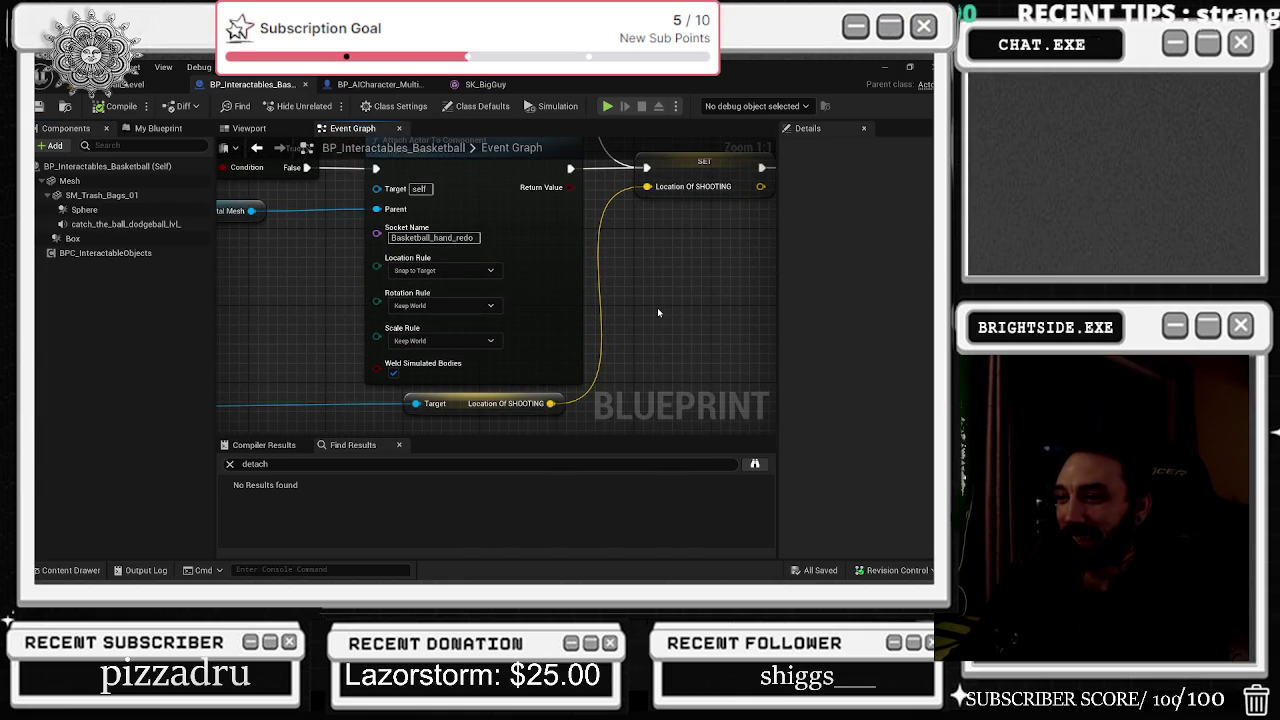
{"action": "mouse_move", "coordinate": [568, 270]}
{"action": "left_mouse_down"}
{"action": "mouse_move", "coordinate": [568, 192]}
{"action": "mouse_move", "coordinate": [600, 327]}
{"action": "left_mouse_up"}
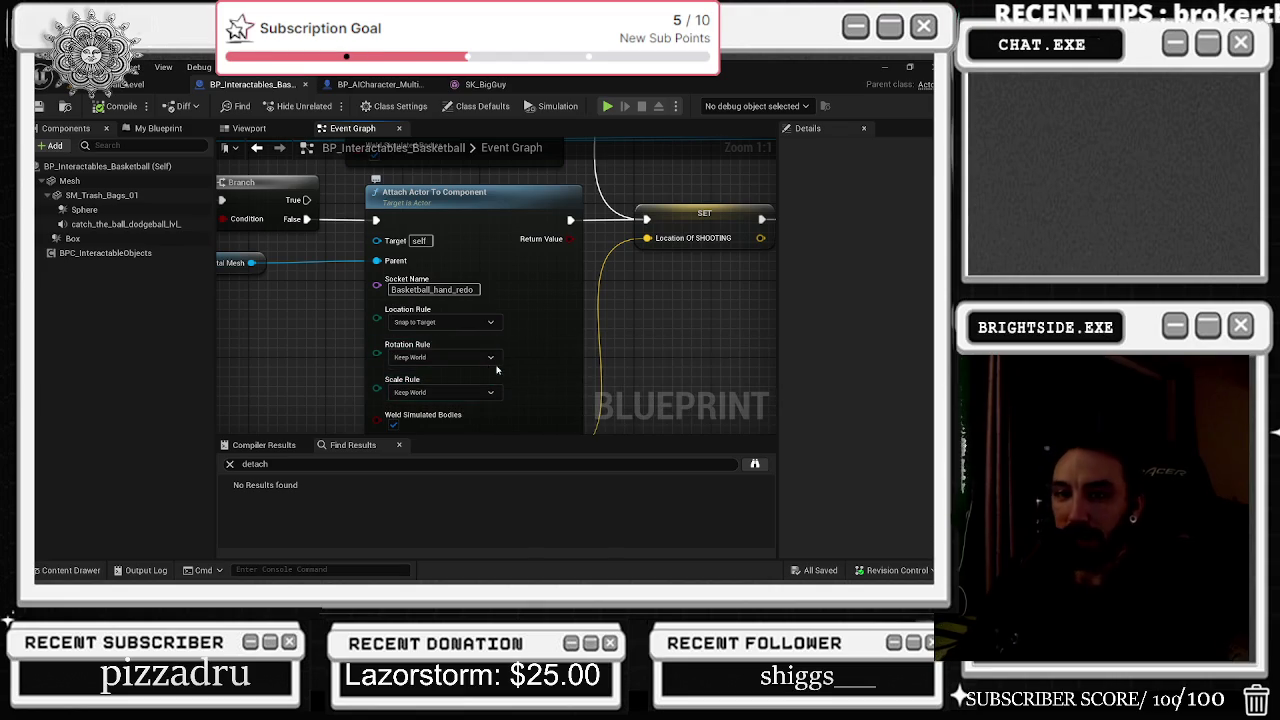
{"action": "left_click", "coordinate": [472, 357]}
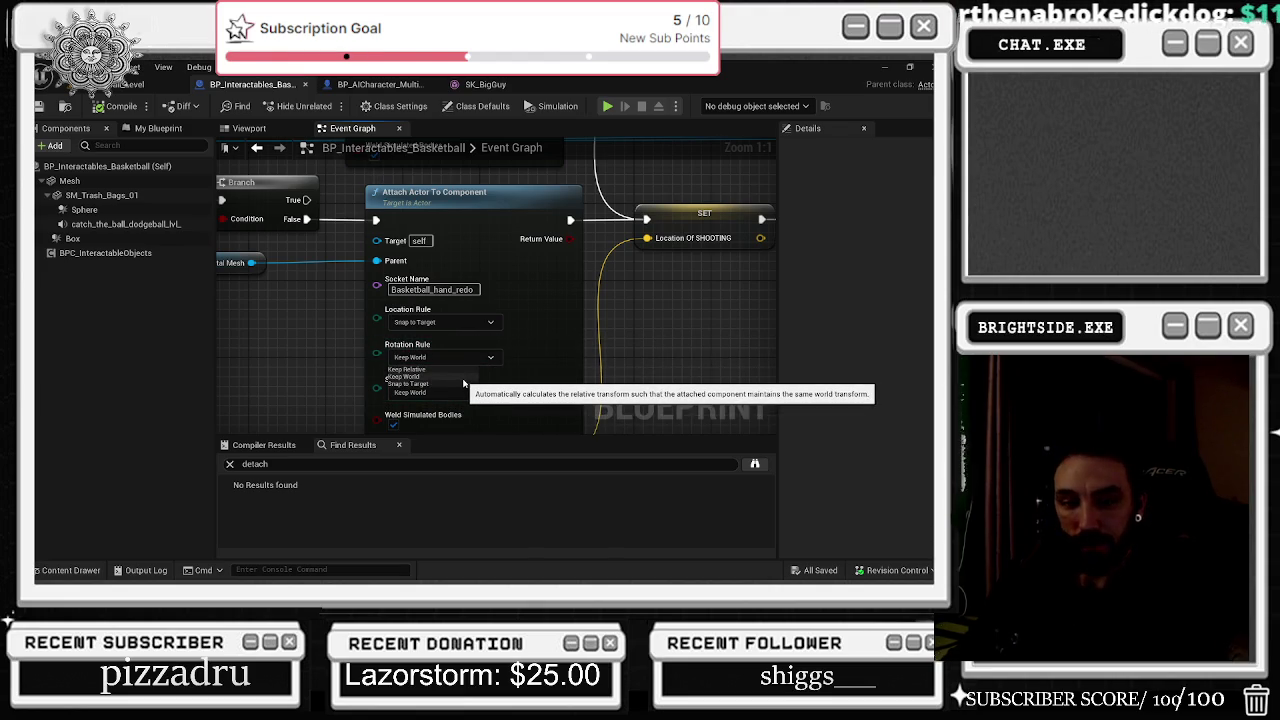
{"action": "left_click", "coordinate": [463, 384]}
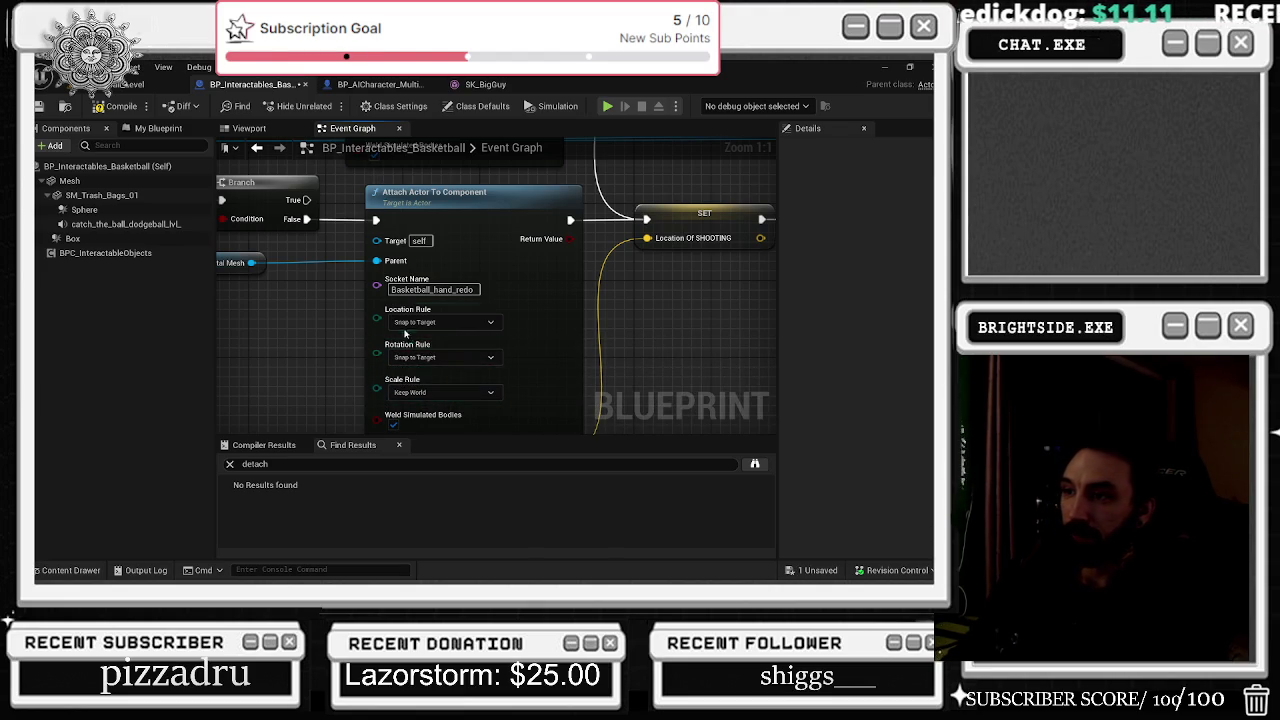
{"action": "left_click", "coordinate": [112, 106]}
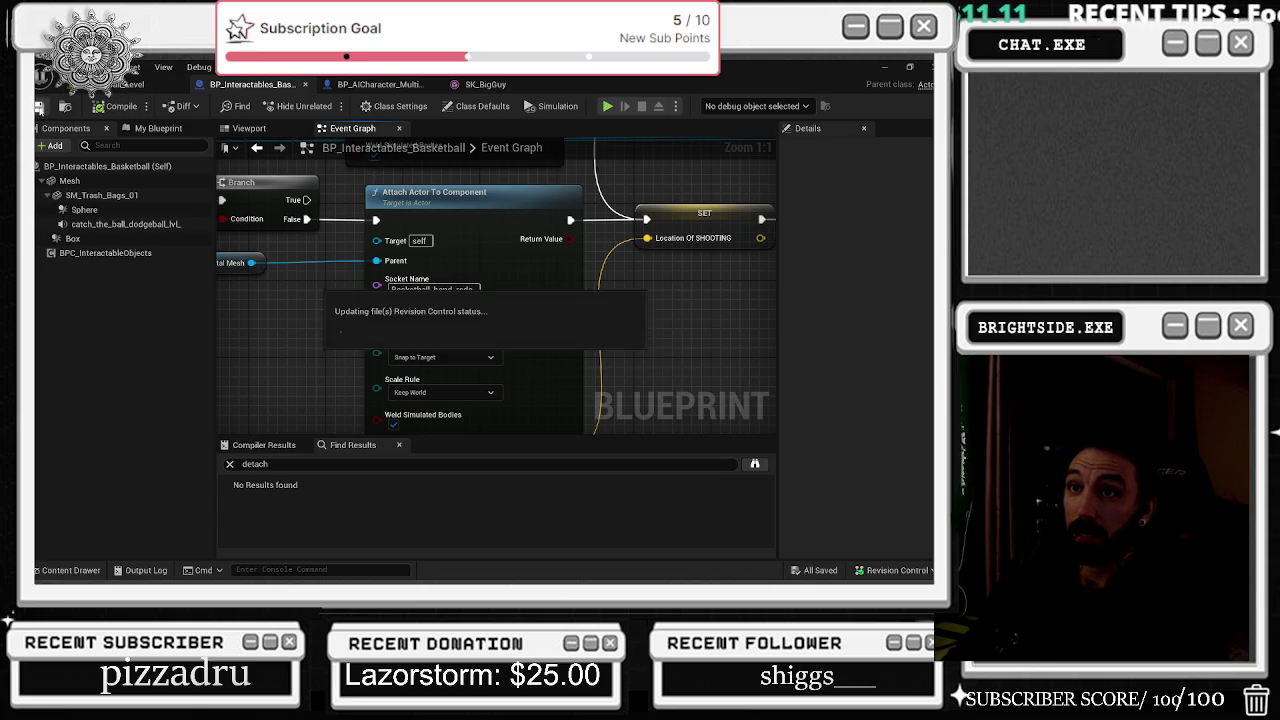
{"action": "left_click", "coordinate": [128, 85]}
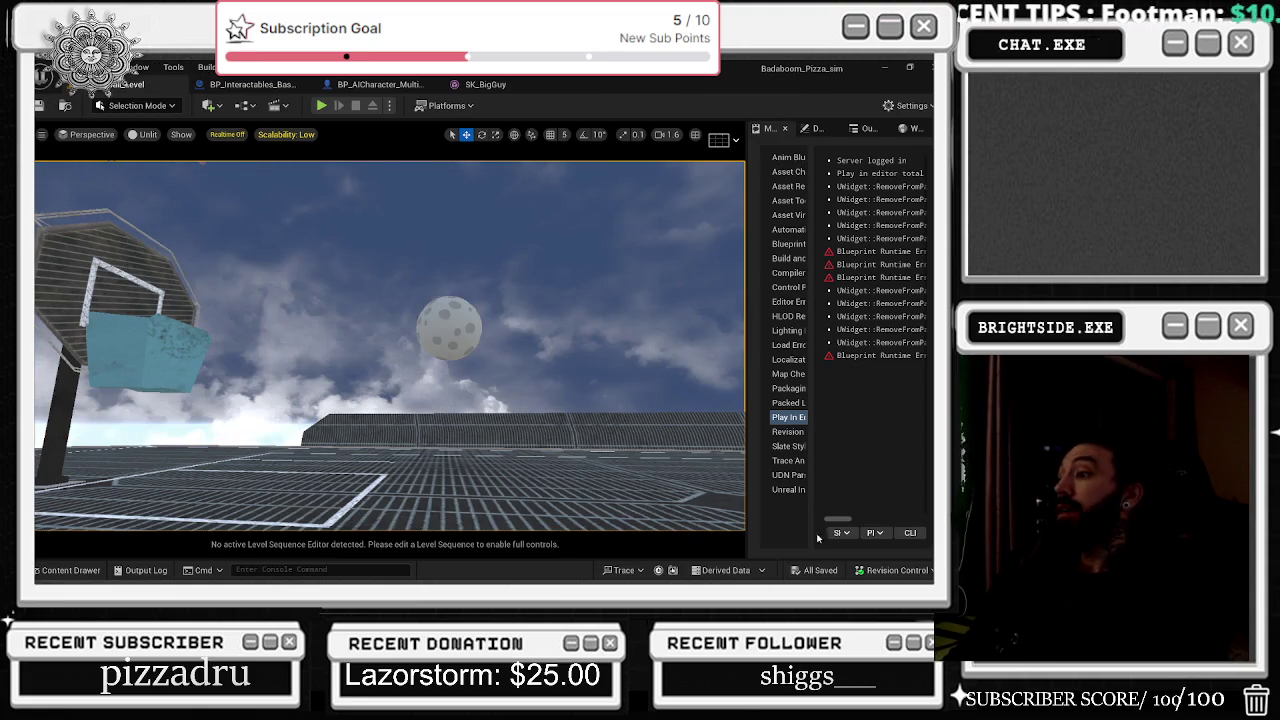
{"action": "left_click", "coordinate": [321, 105]}
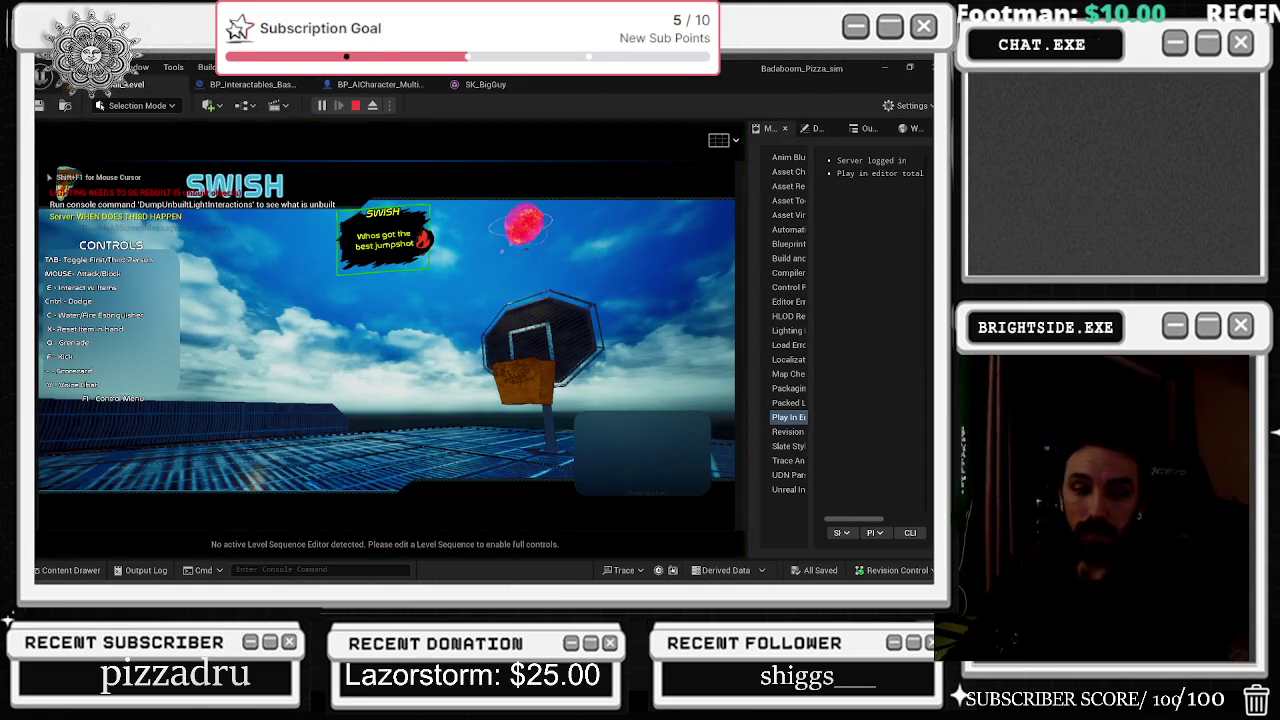
Step: Play through the pickup test in the running game, then end the session
{"action": "key", "text": "alt+Tab"}
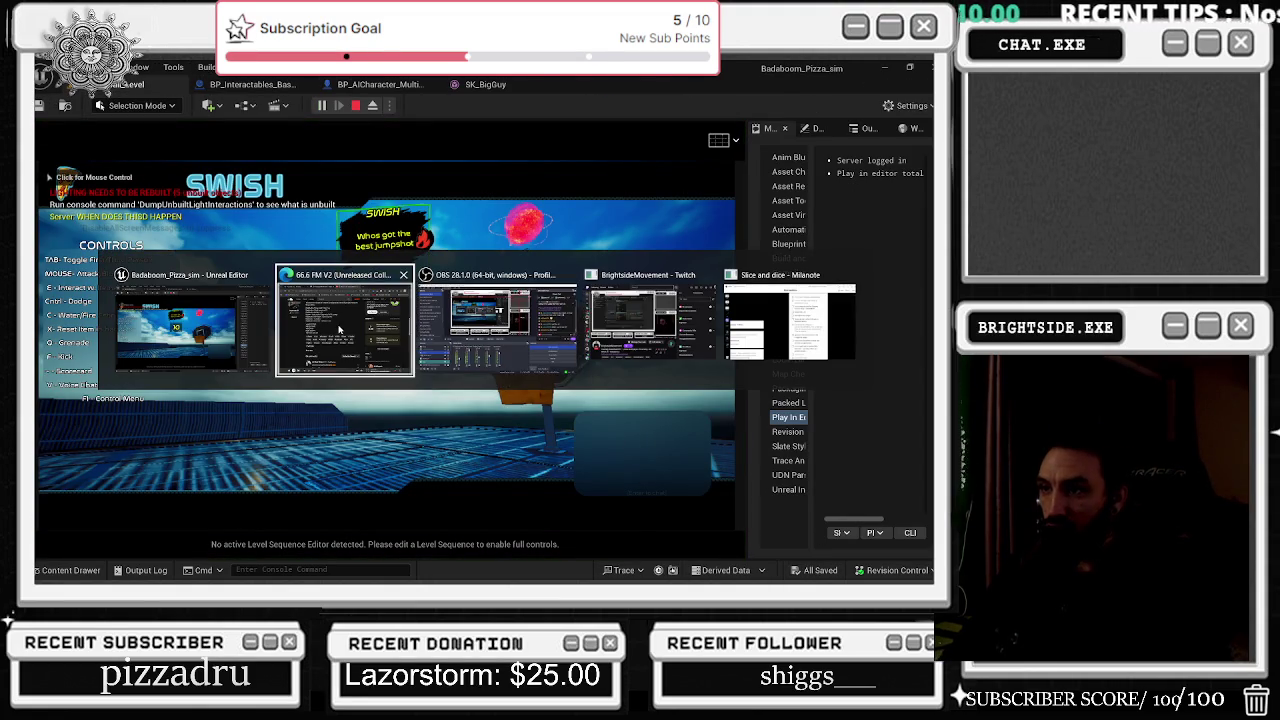
{"action": "key", "text": "alt+Tab"}
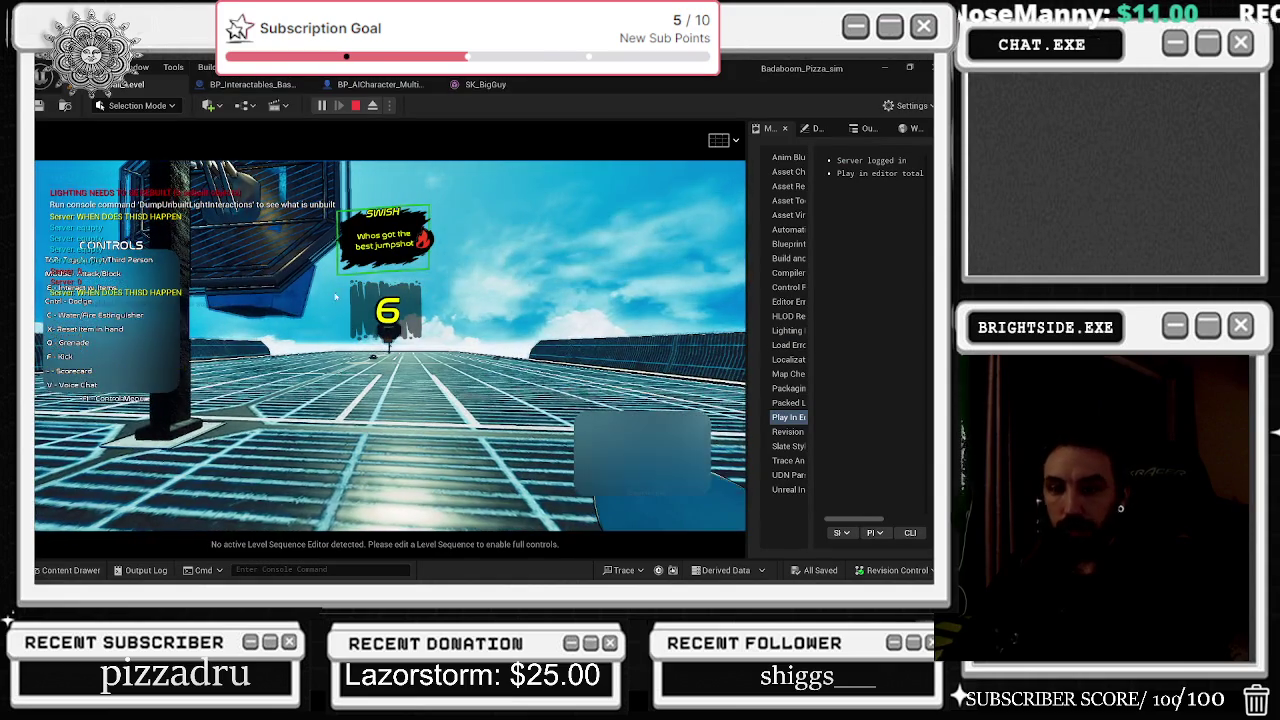
{"action": "left_click", "coordinate": [390, 345]}
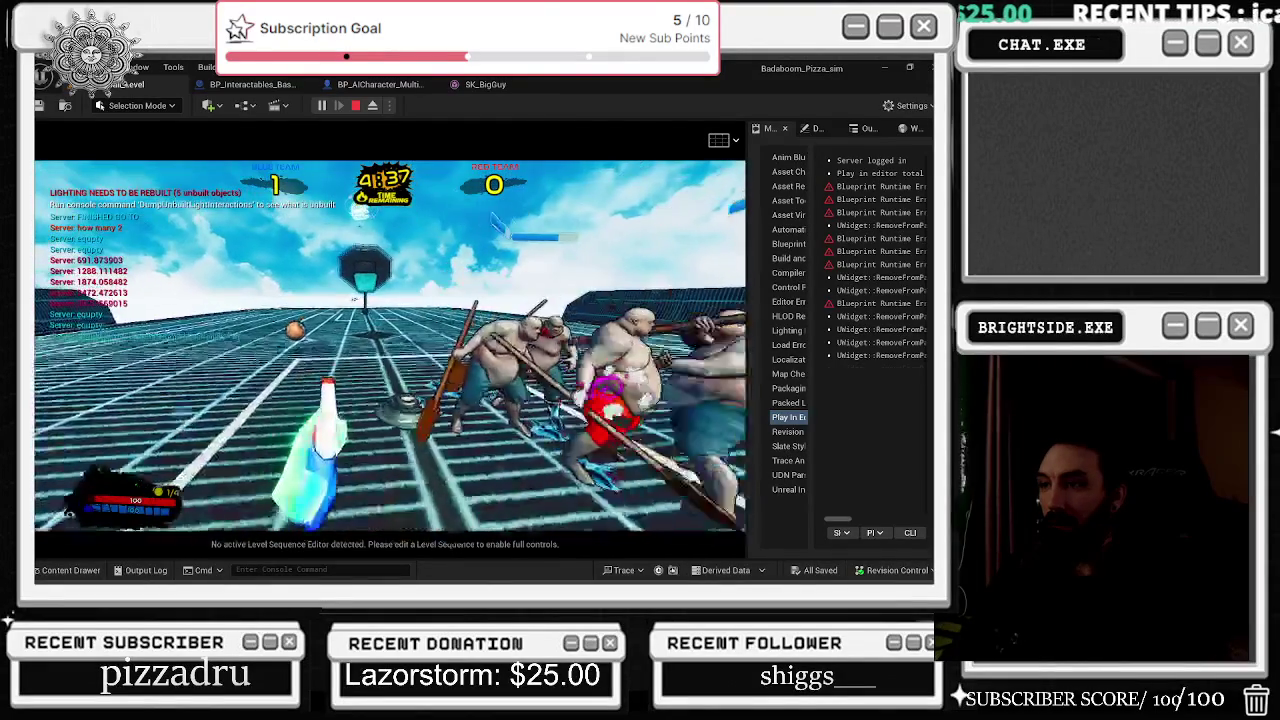
{"action": "key", "text": "Escape"}
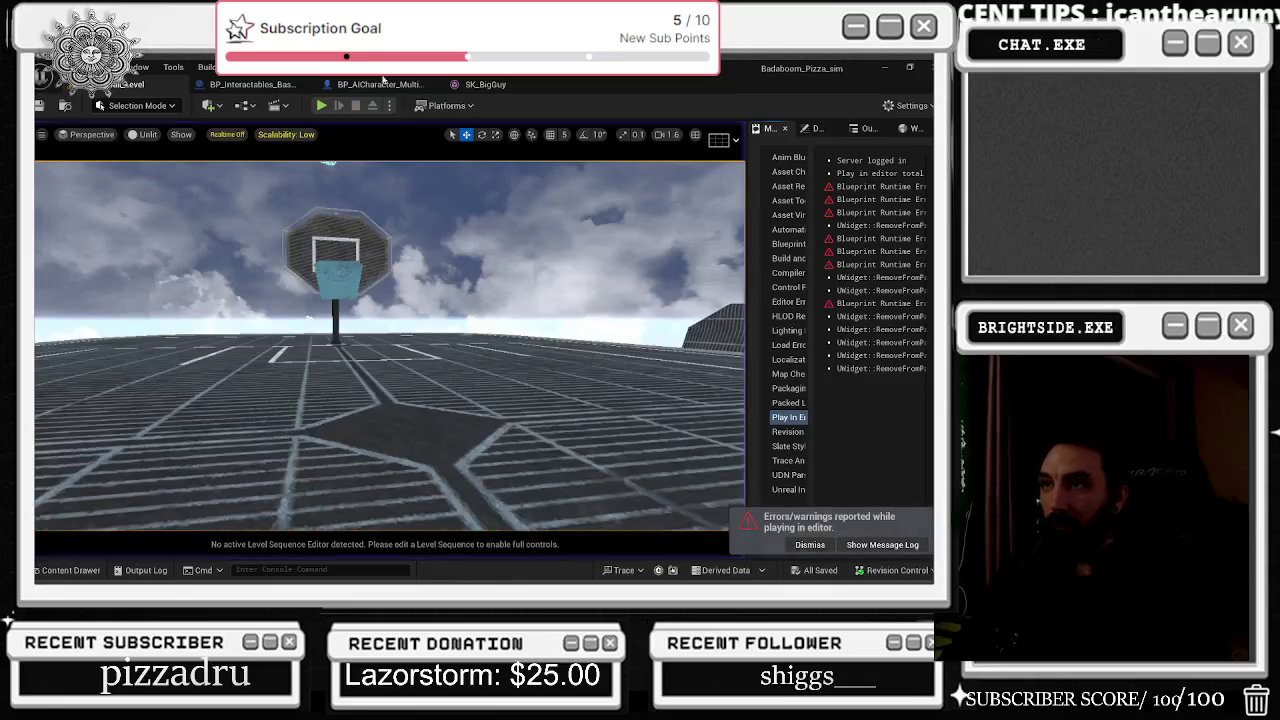
Step: In the basketball blueprint, connect the Branch's False output to Attach Actor To Actor
{"action": "left_click", "coordinate": [380, 84]}
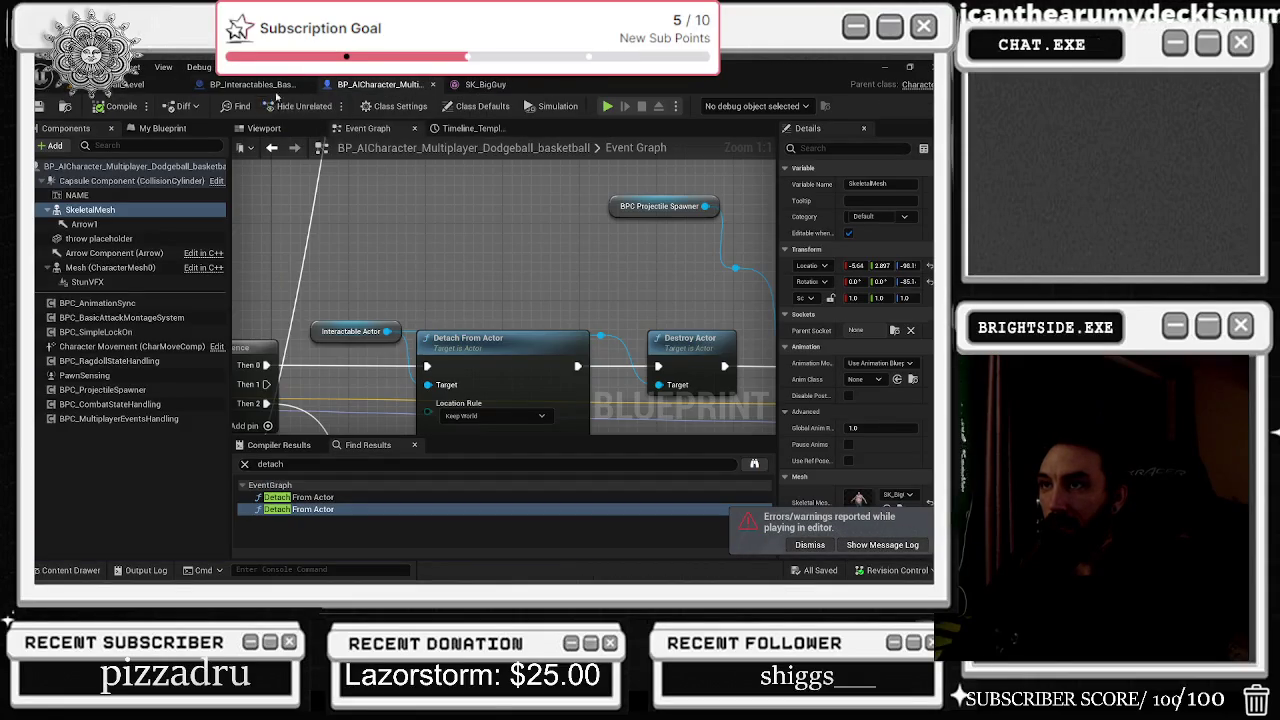
{"action": "left_click", "coordinate": [255, 84]}
{"action": "scroll", "coordinate": [418, 188], "scroll_direction": "down", "scroll_amount": 2}
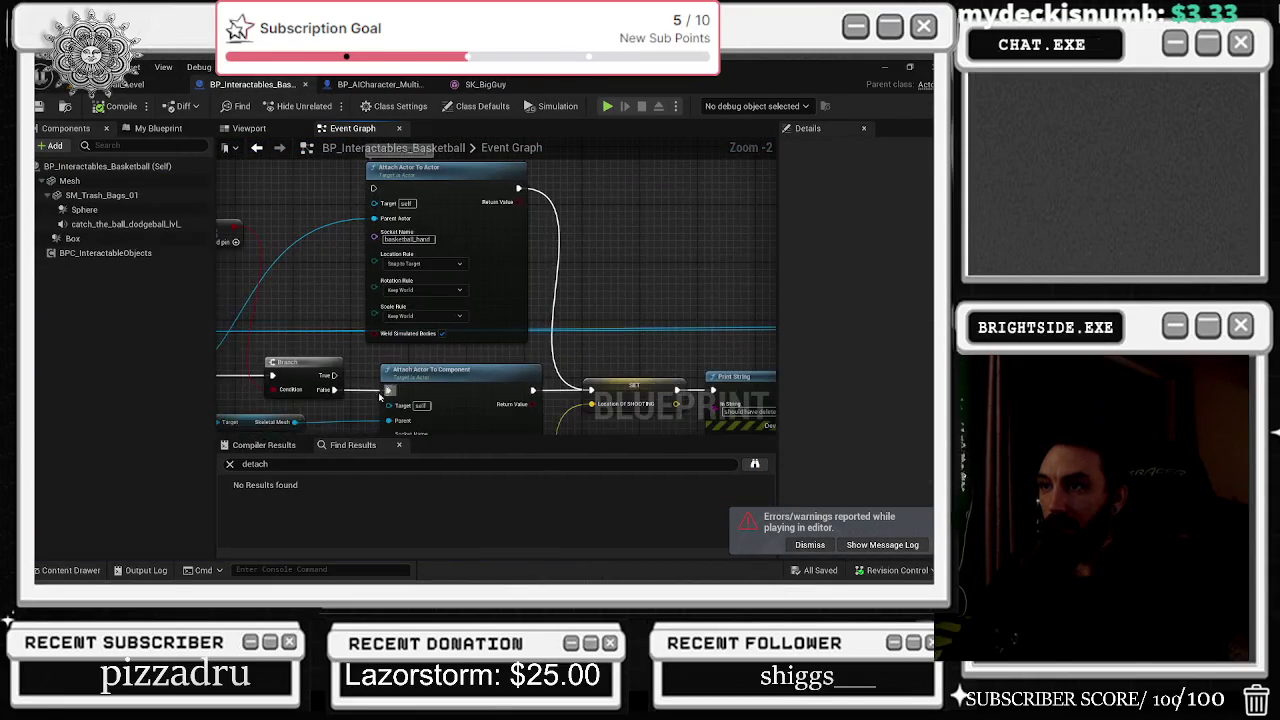
{"action": "left_click", "coordinate": [334, 390]}
{"action": "mouse_move", "coordinate": [334, 392]}
{"action": "left_mouse_down"}
{"action": "mouse_move", "coordinate": [313, 399]}
{"action": "mouse_move", "coordinate": [376, 190]}
{"action": "left_mouse_up"}
Step: Move Attach Component To Component aside, place Attach Actor To Actor after the Branch, and save
{"action": "scroll", "coordinate": [400, 268], "scroll_direction": "down", "scroll_amount": 2}
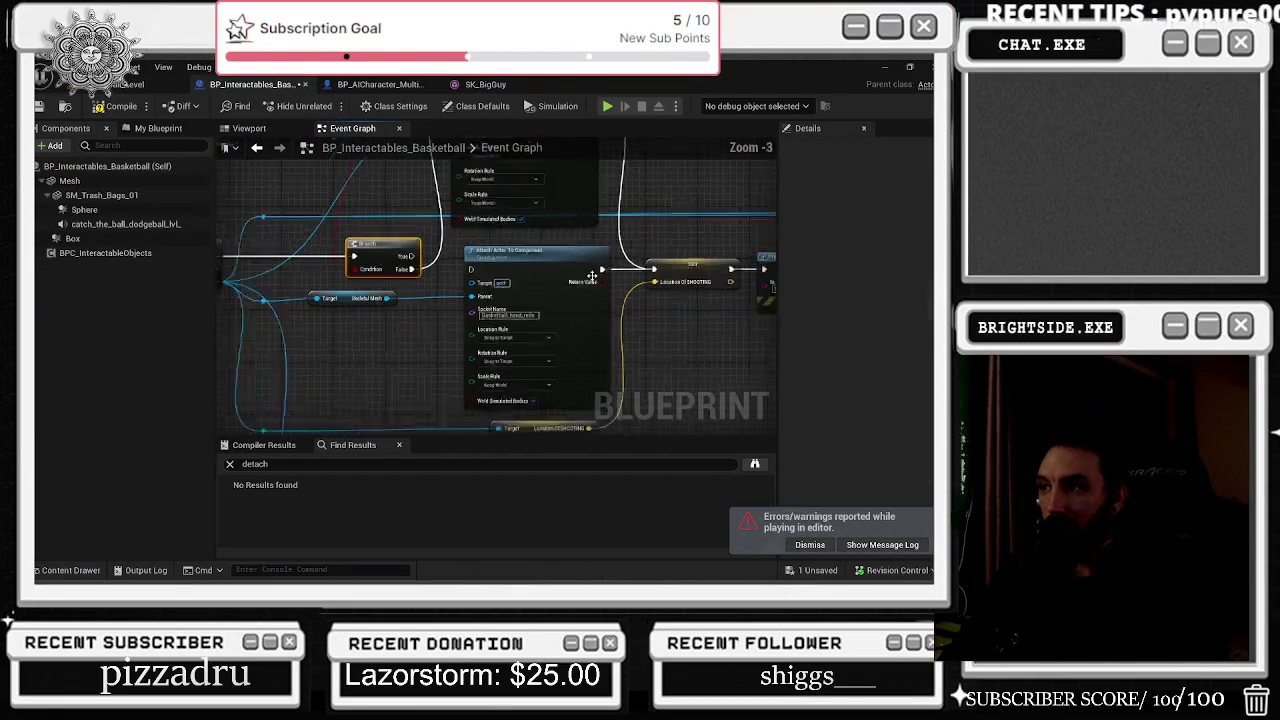
{"action": "mouse_move", "coordinate": [550, 262]}
{"action": "left_mouse_down"}
{"action": "mouse_move", "coordinate": [530, 344]}
{"action": "mouse_move", "coordinate": [550, 342]}
{"action": "mouse_move", "coordinate": [544, 291]}
{"action": "mouse_move", "coordinate": [548, 365]}
{"action": "left_mouse_up"}
{"action": "mouse_move", "coordinate": [514, 405]}
{"action": "left_mouse_down"}
{"action": "mouse_move", "coordinate": [475, 222]}
{"action": "mouse_move", "coordinate": [480, 362]}
{"action": "left_mouse_up"}
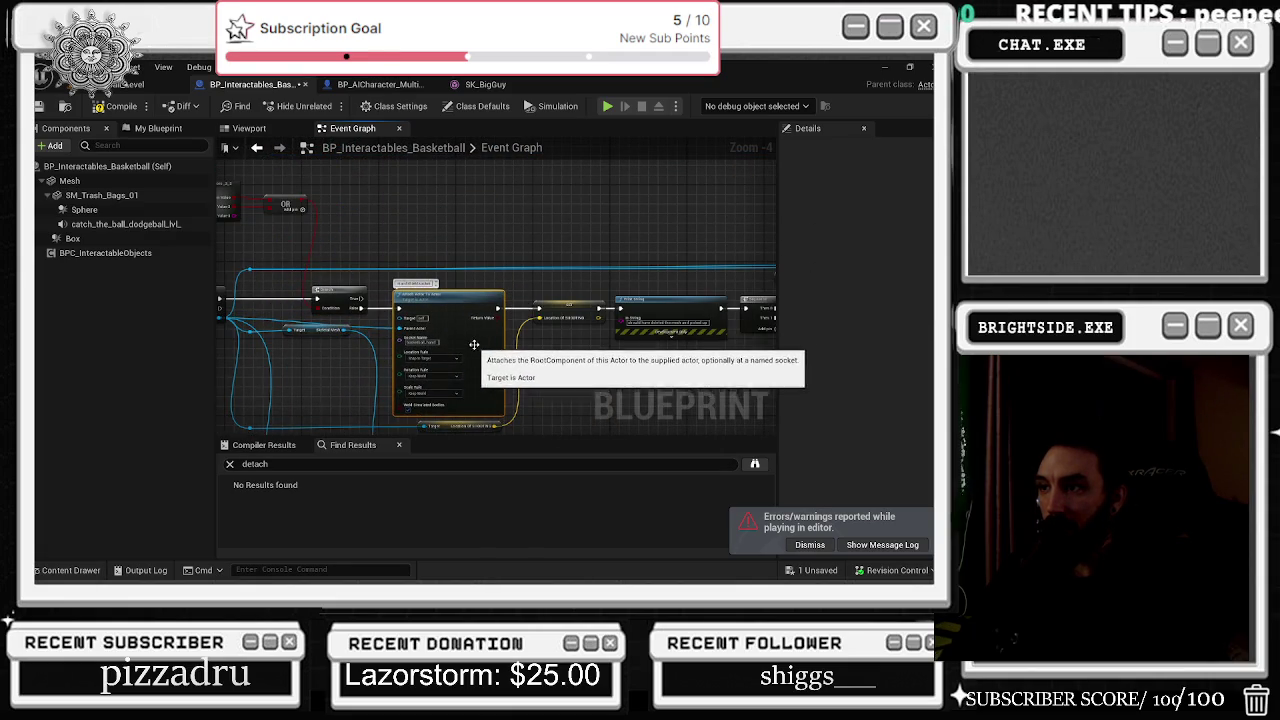
{"action": "scroll", "coordinate": [554, 225], "scroll_direction": "up", "scroll_amount": 3}
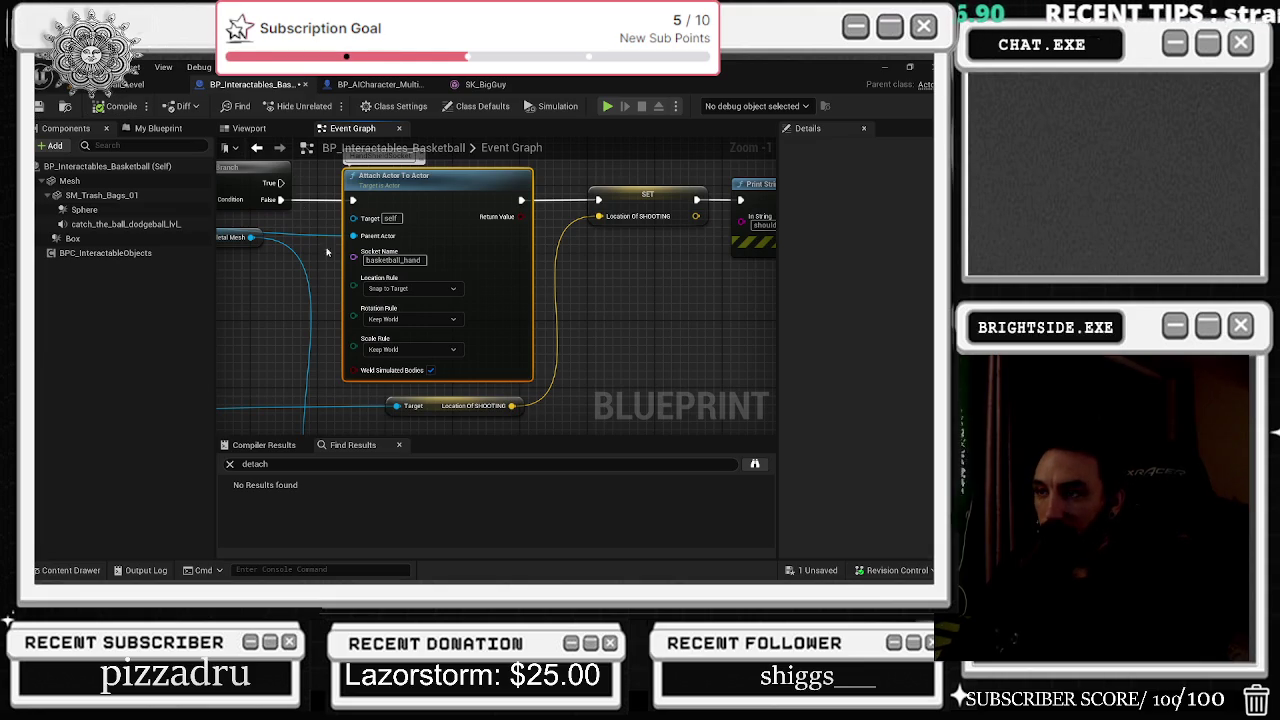
{"action": "left_click", "coordinate": [41, 106]}
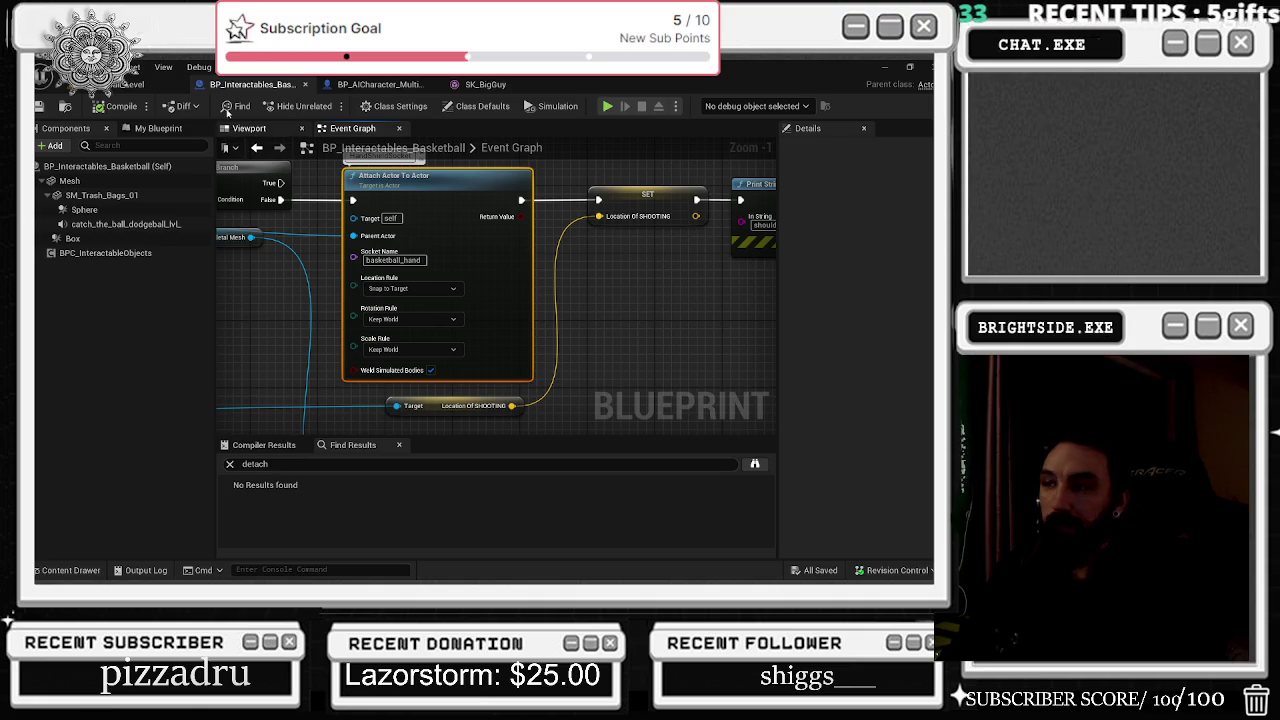
{"action": "left_click", "coordinate": [130, 84]}
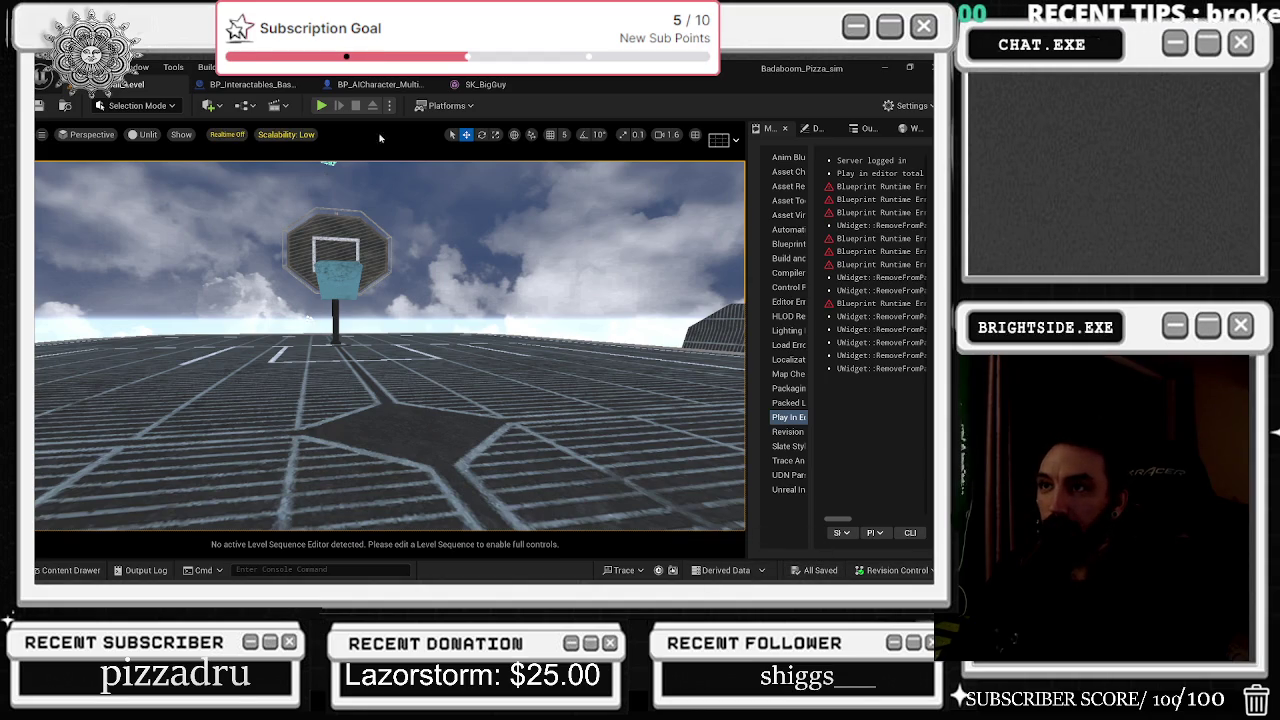
Step: Play the court level, grab the meatball ball, and run it past the players toward the hoop
{"action": "left_click", "coordinate": [321, 105]}
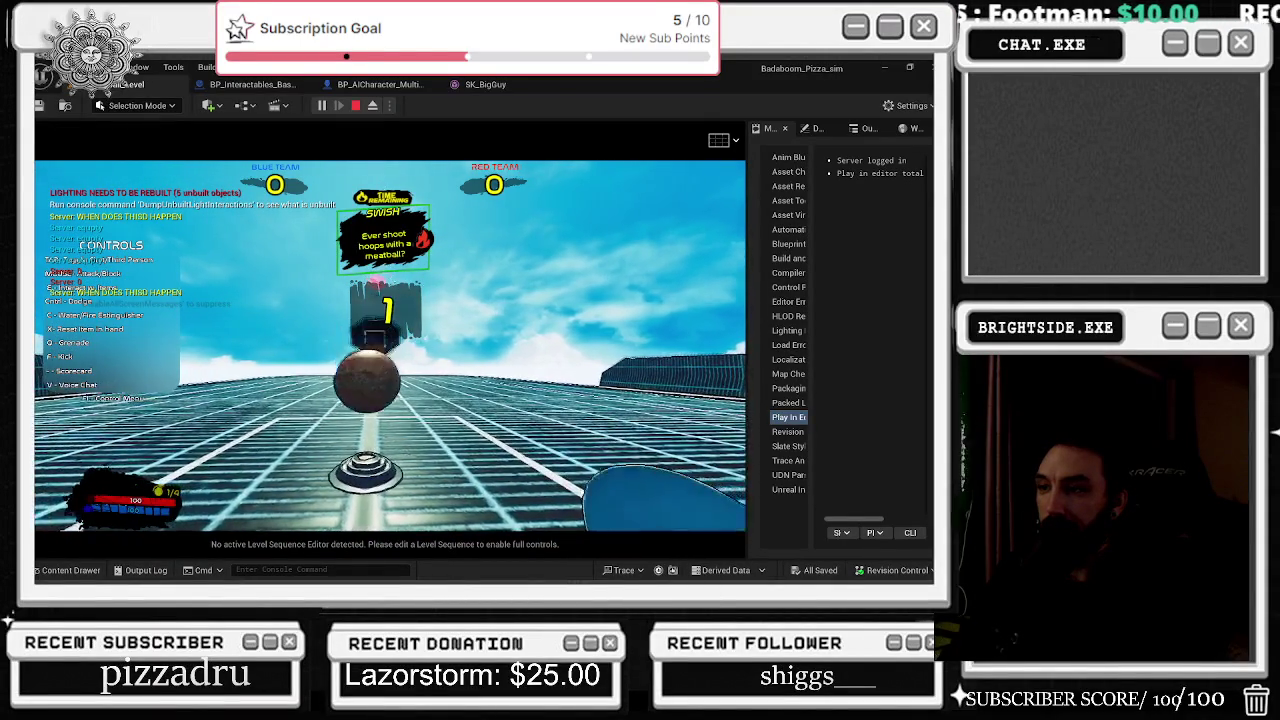
{"action": "key", "text": "w"}
{"action": "key", "text": "w"}
{"action": "key", "text": "w"}
{"action": "key", "text": "w"}
{"action": "key", "text": "w"}
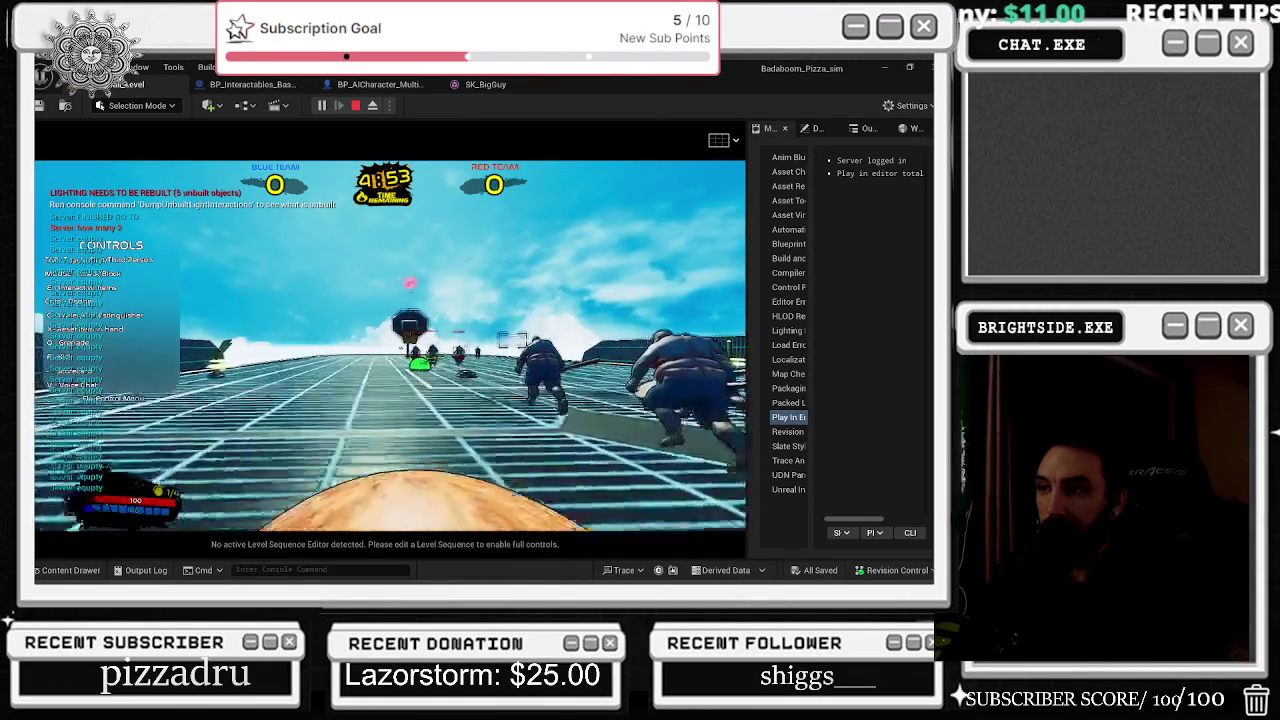
{"action": "key", "text": "w"}
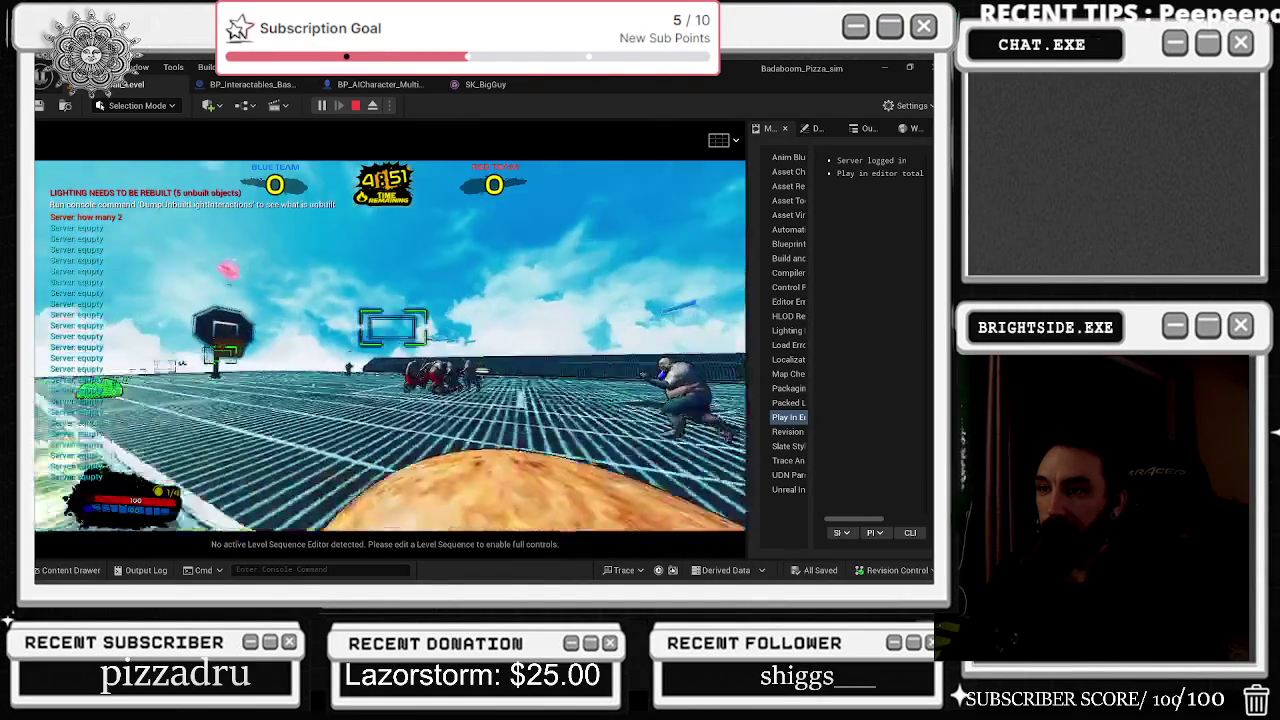
{"action": "key", "text": "w"}
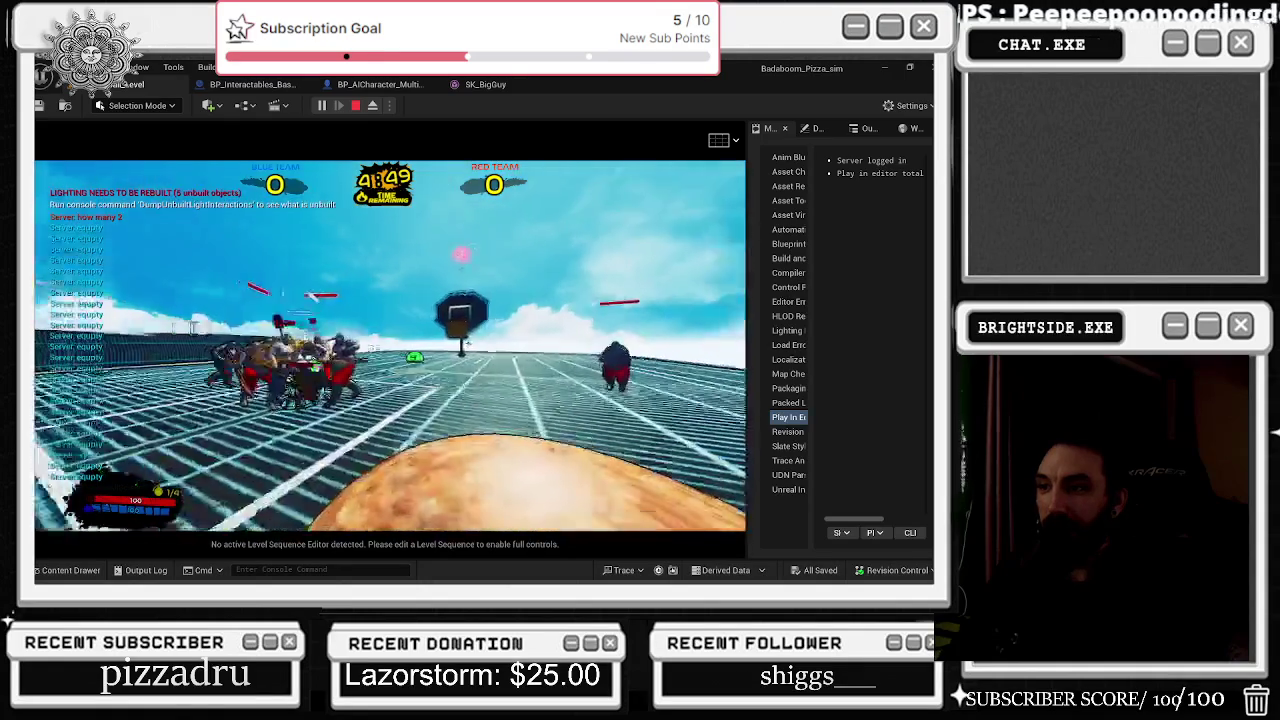
{"action": "key", "text": "w"}
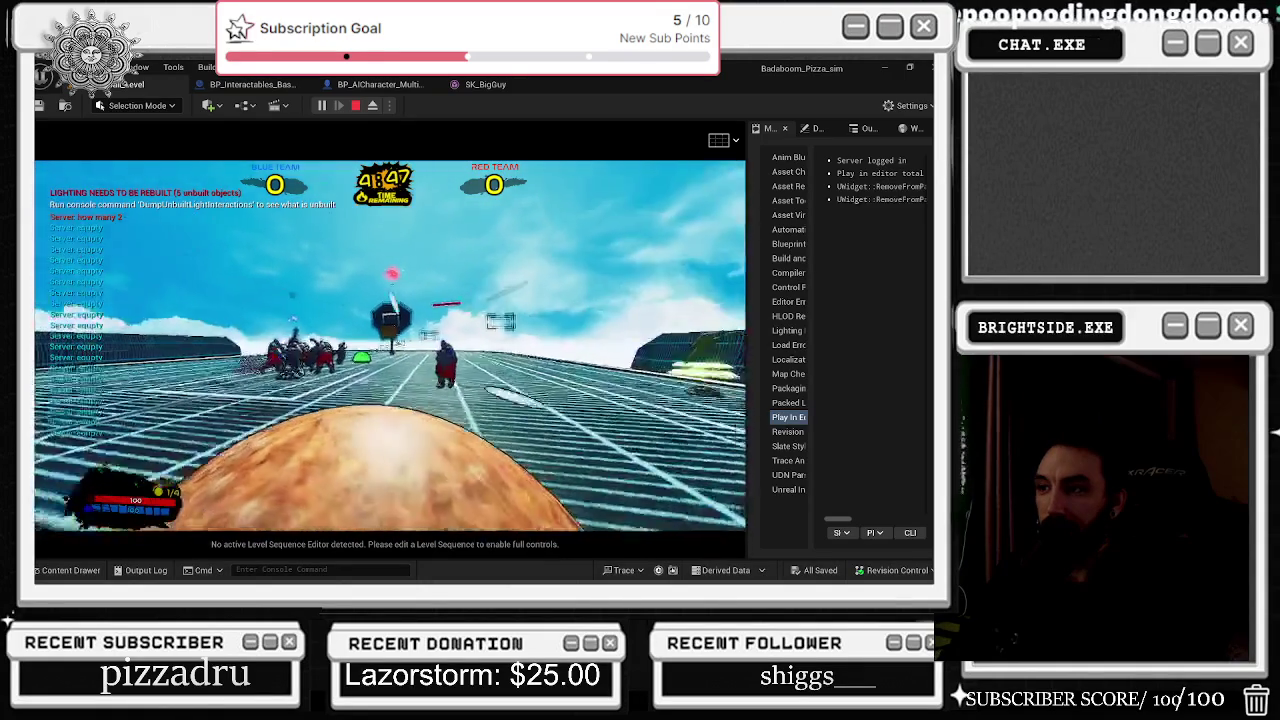
{"action": "key", "text": "w"}
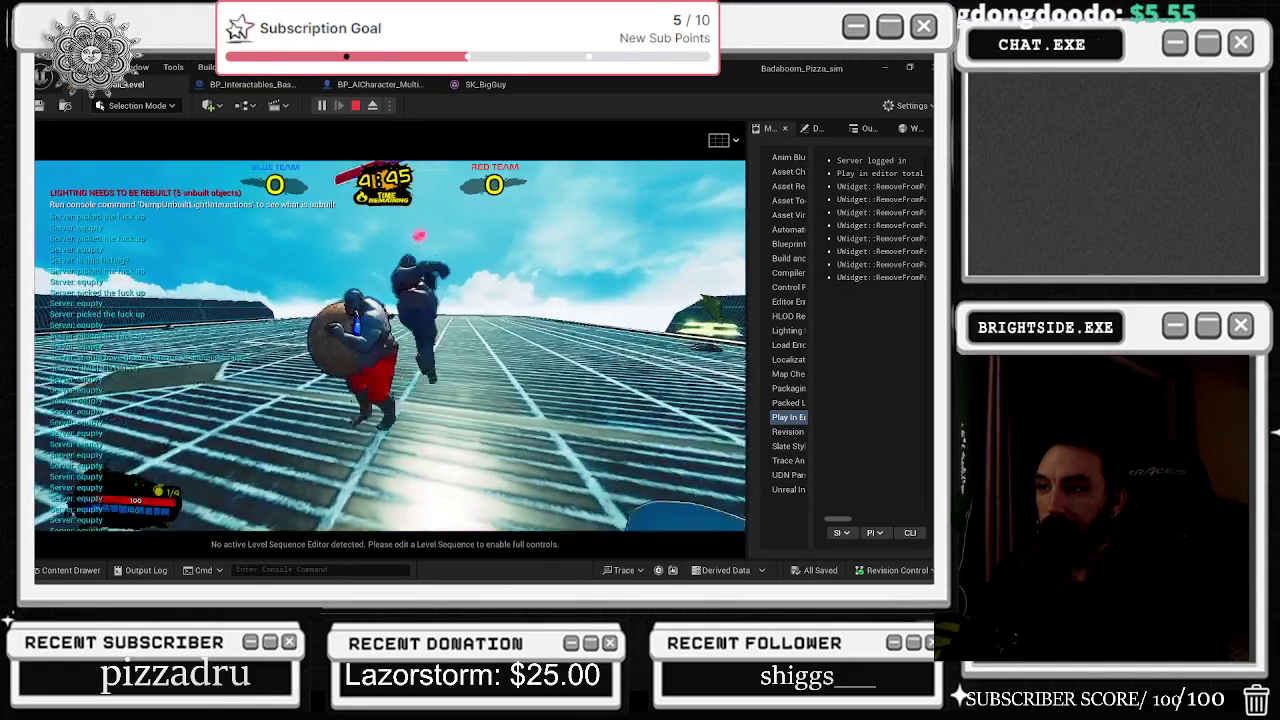
{"action": "key", "text": "w"}
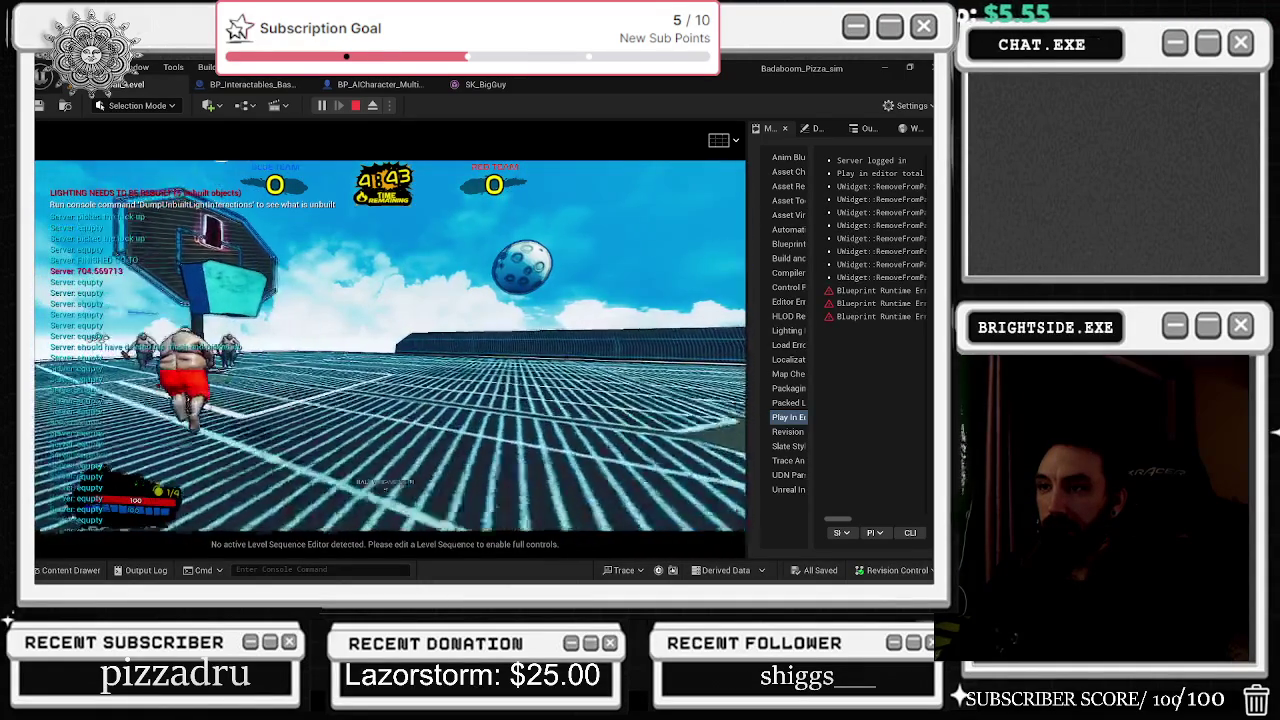
{"action": "key", "text": "w"}
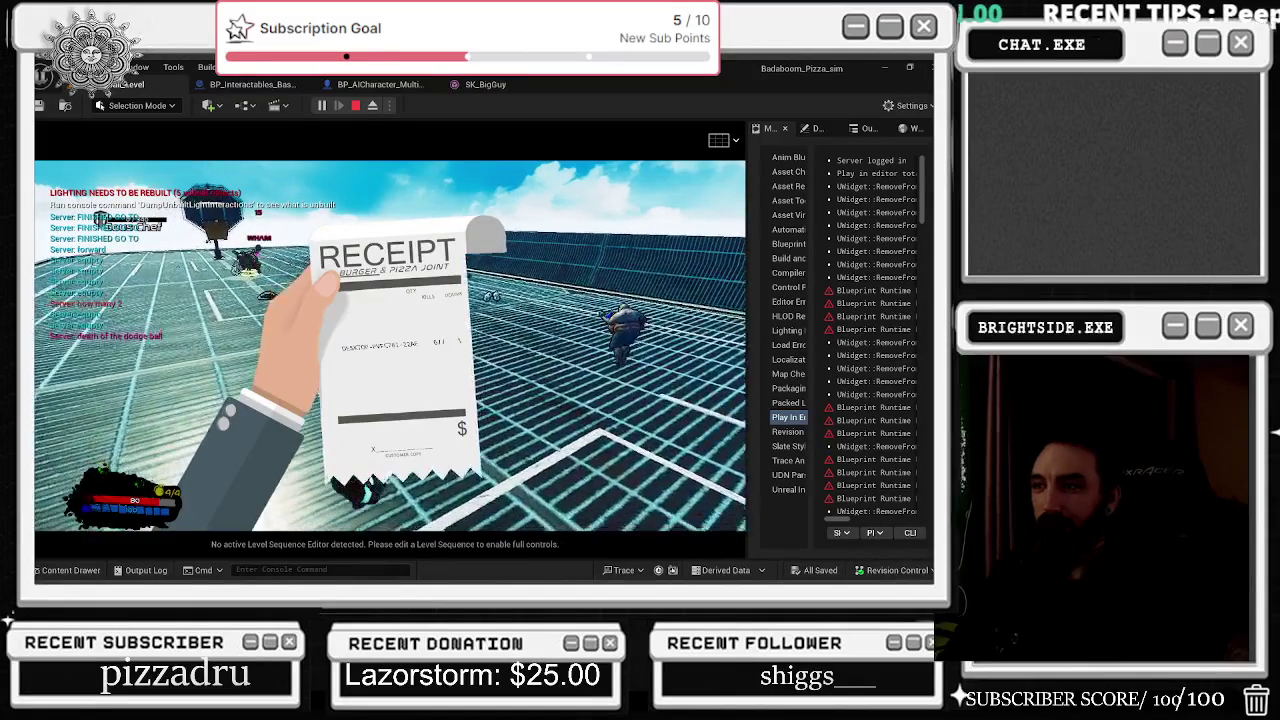
Step: Stop the Play-in-Editor session of the basketball match with Esc
{"action": "key", "text": "Escape"}
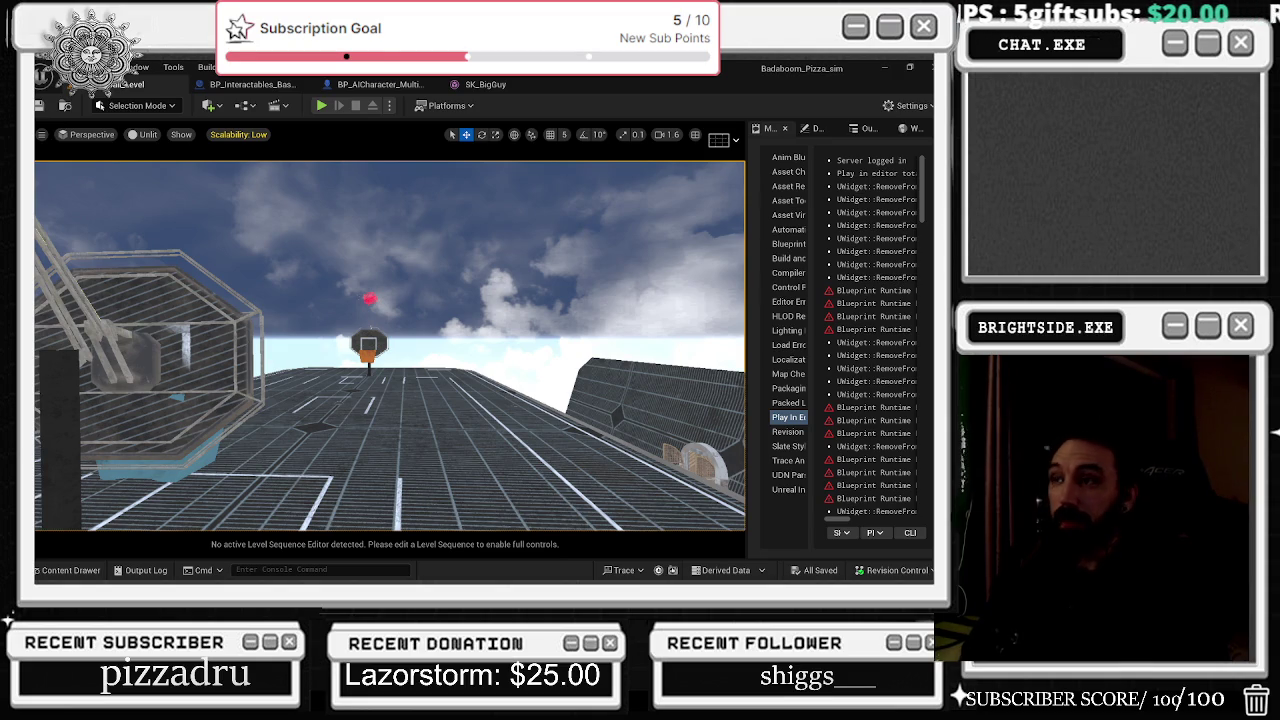
Step: Glance at the SK_BigGuy tab, return to the court level, and start a new playtest
{"action": "left_click", "coordinate": [487, 84]}
{"action": "left_click", "coordinate": [130, 84]}
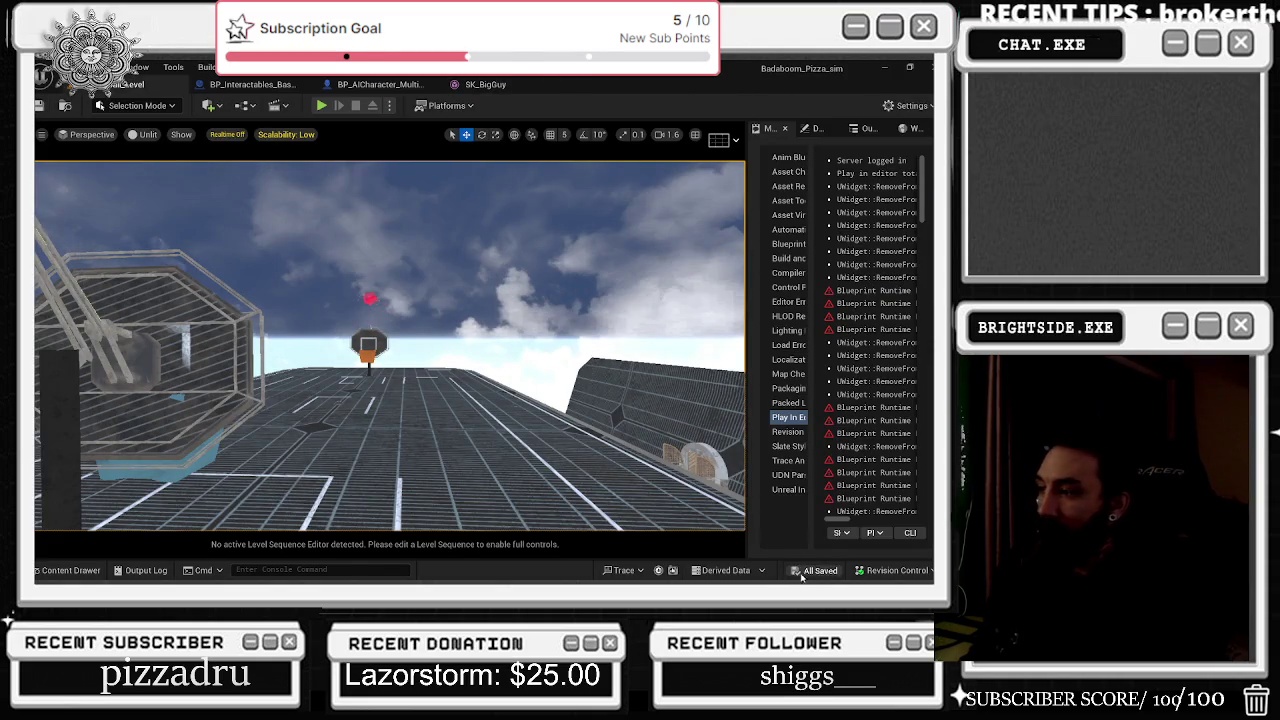
{"action": "left_click", "coordinate": [321, 105]}
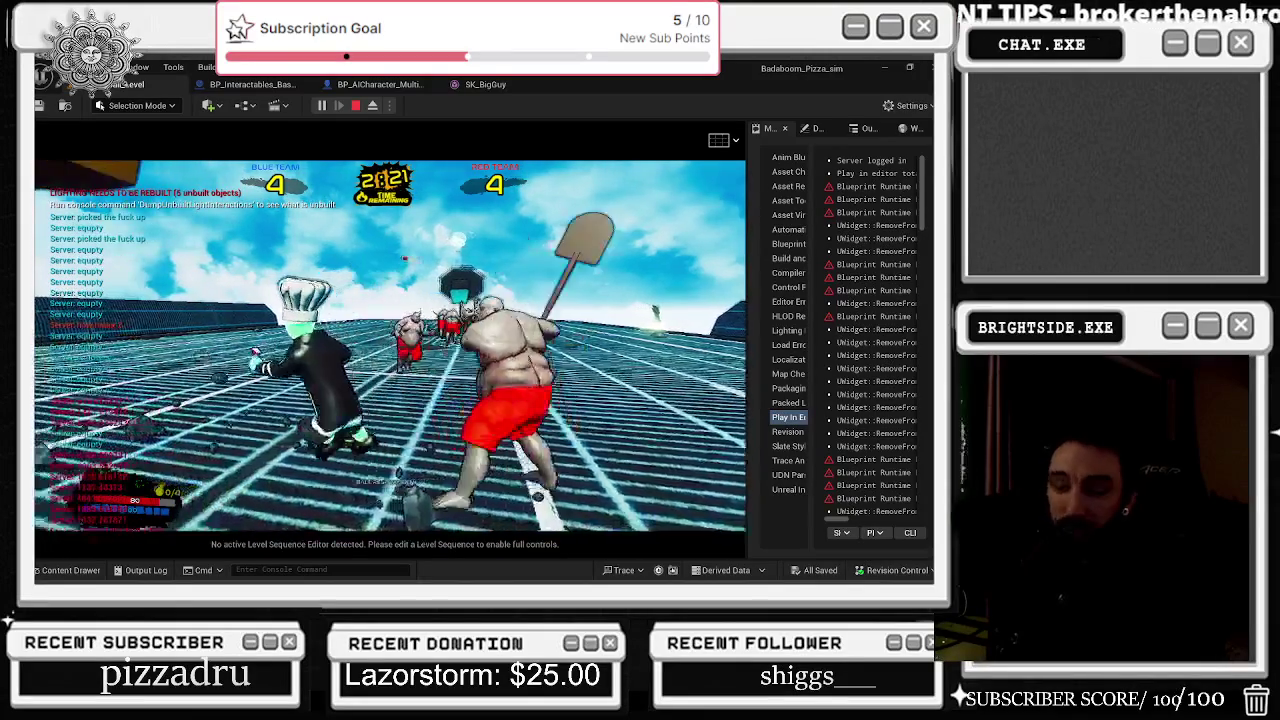
Step: End the tied 4–4 basketball playtest and return to the court level's editor viewport
{"action": "key", "text": "Escape"}
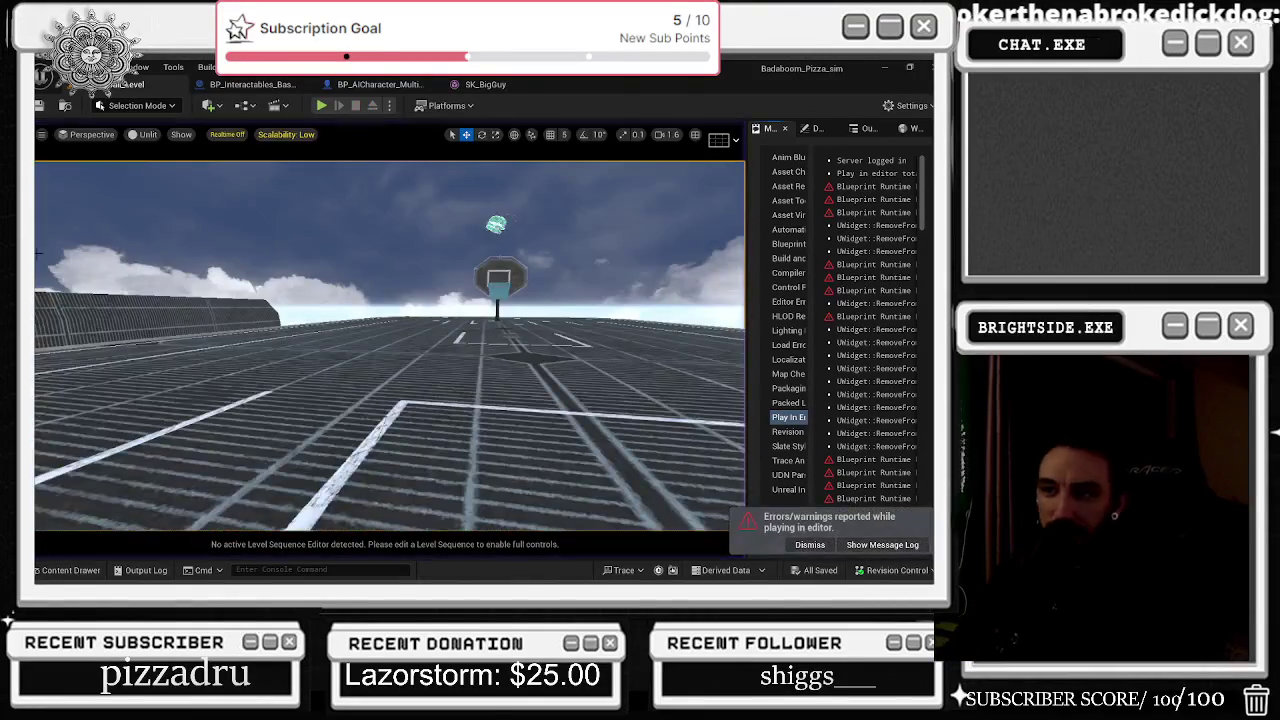
Step: Load the Showcase level from CyberpunkRestaurant > Levels in the Content Drawer
{"action": "left_click", "coordinate": [70, 570]}
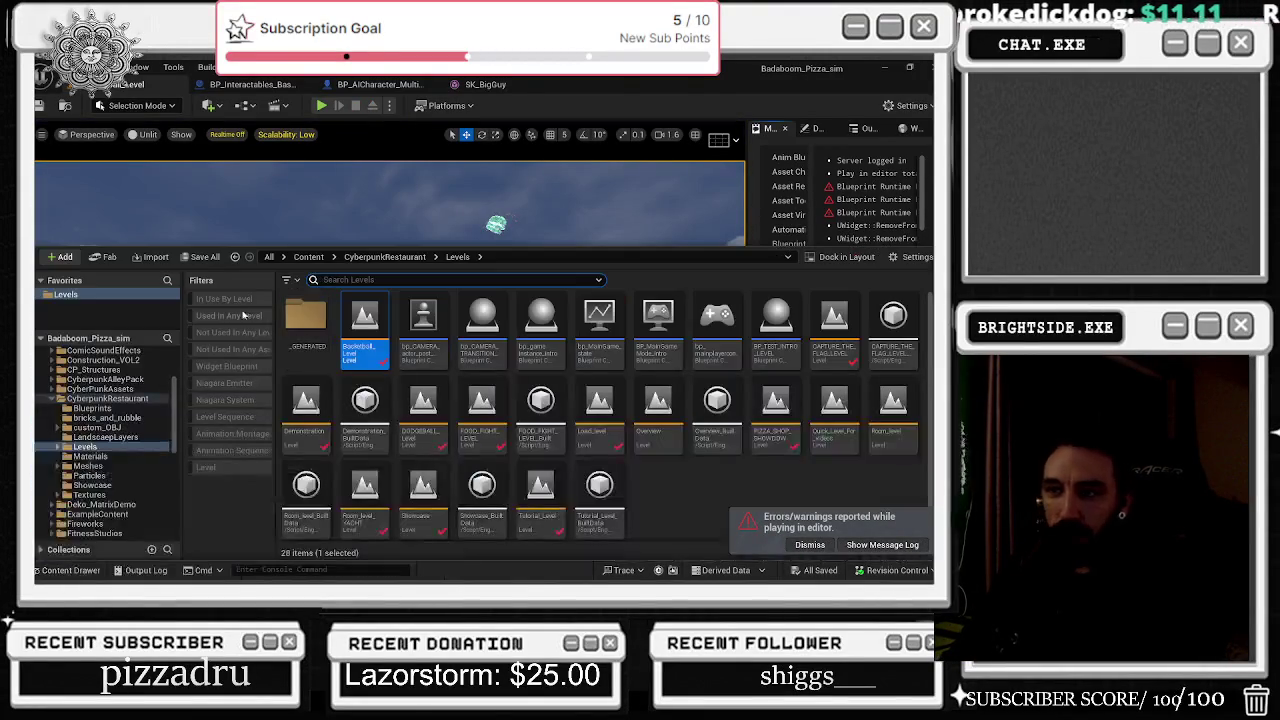
{"action": "double_click", "coordinate": [429, 515]}
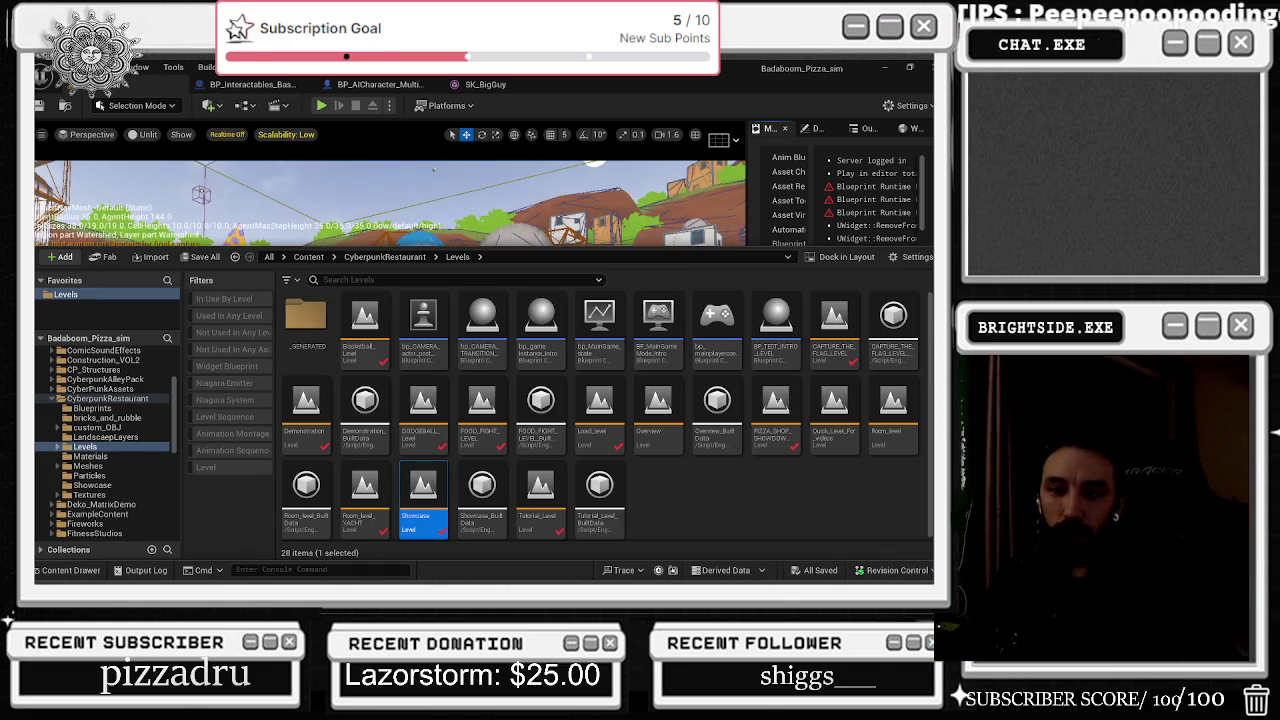
Step: Hide the Content Drawer and look around the restaurant town along the Burgers wall
{"action": "key", "text": "ctrl+space"}
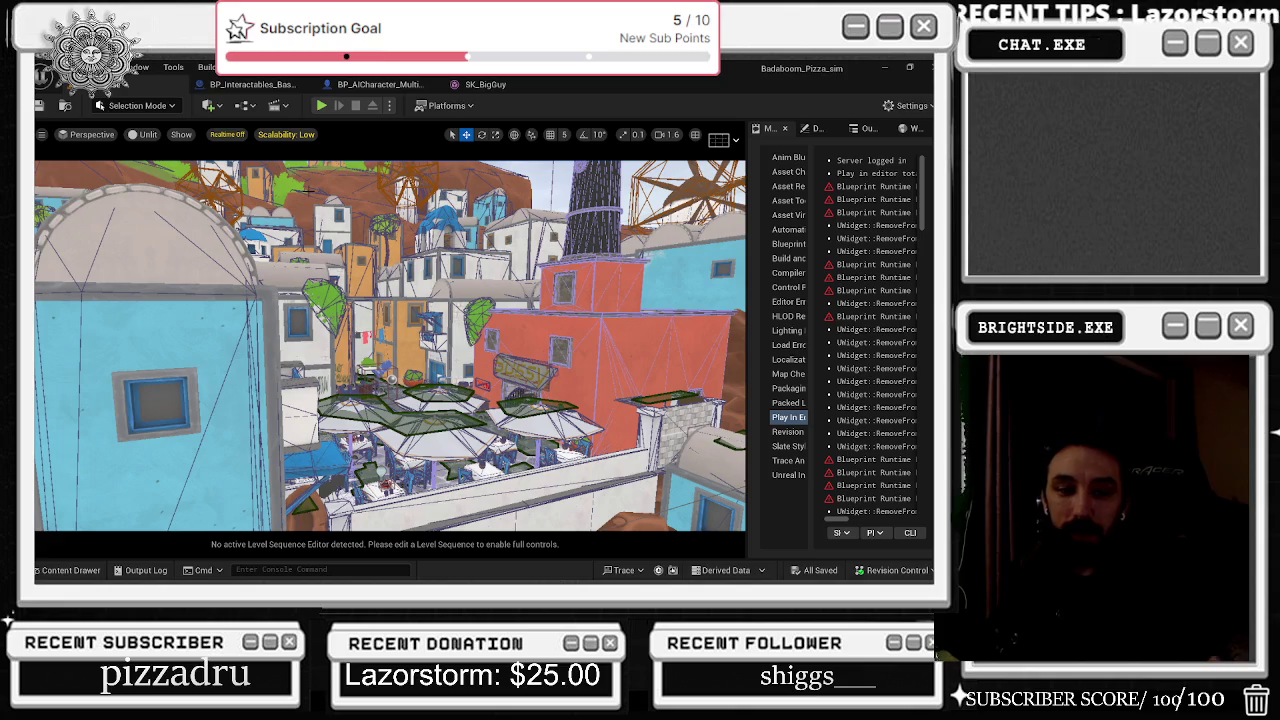
{"action": "left_click_drag", "start_coordinate": [308, 190], "coordinate": [308, 190]}
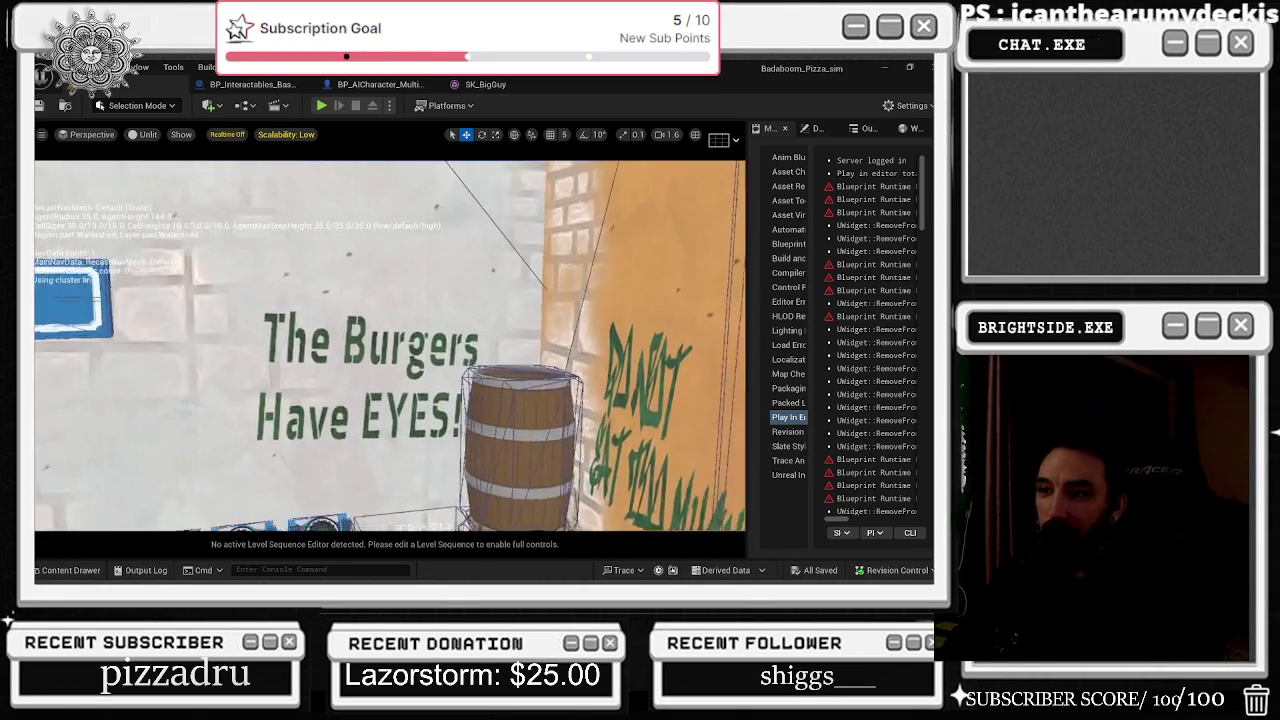
{"action": "left_click_drag", "start_coordinate": [308, 190], "coordinate": [308, 190]}
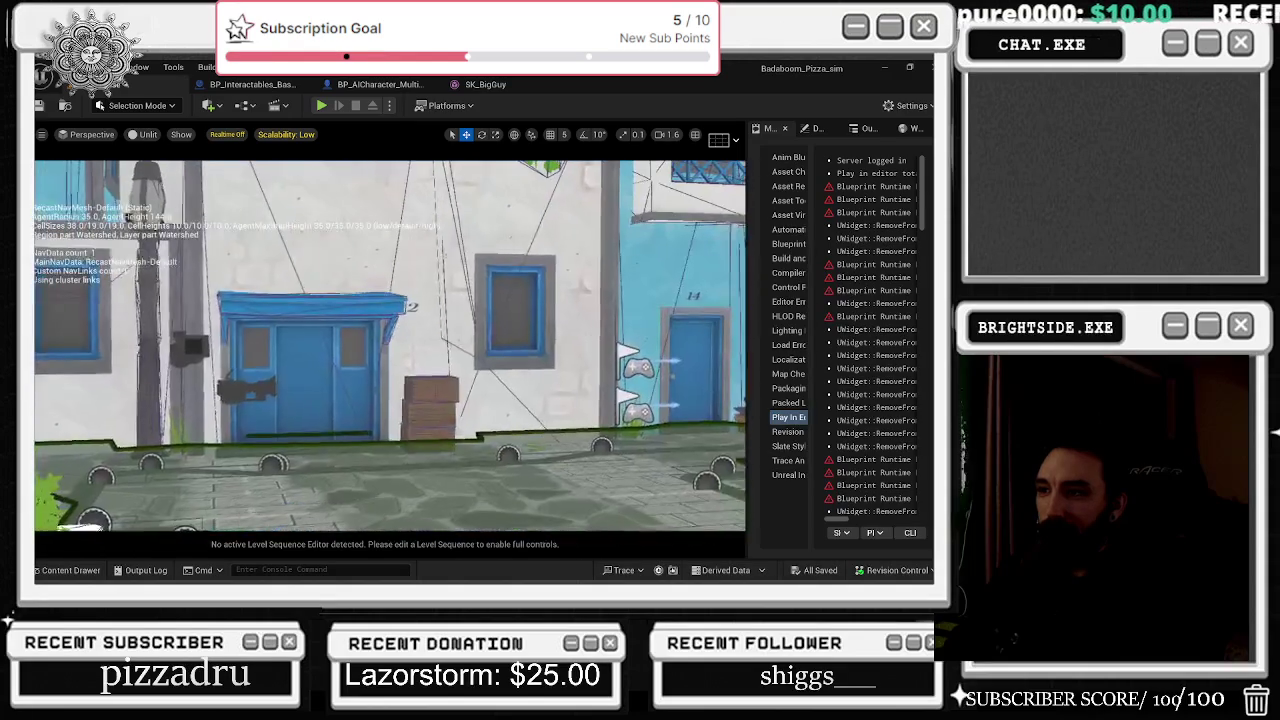
{"action": "left_click_drag", "start_coordinate": [308, 190], "coordinate": [308, 190]}
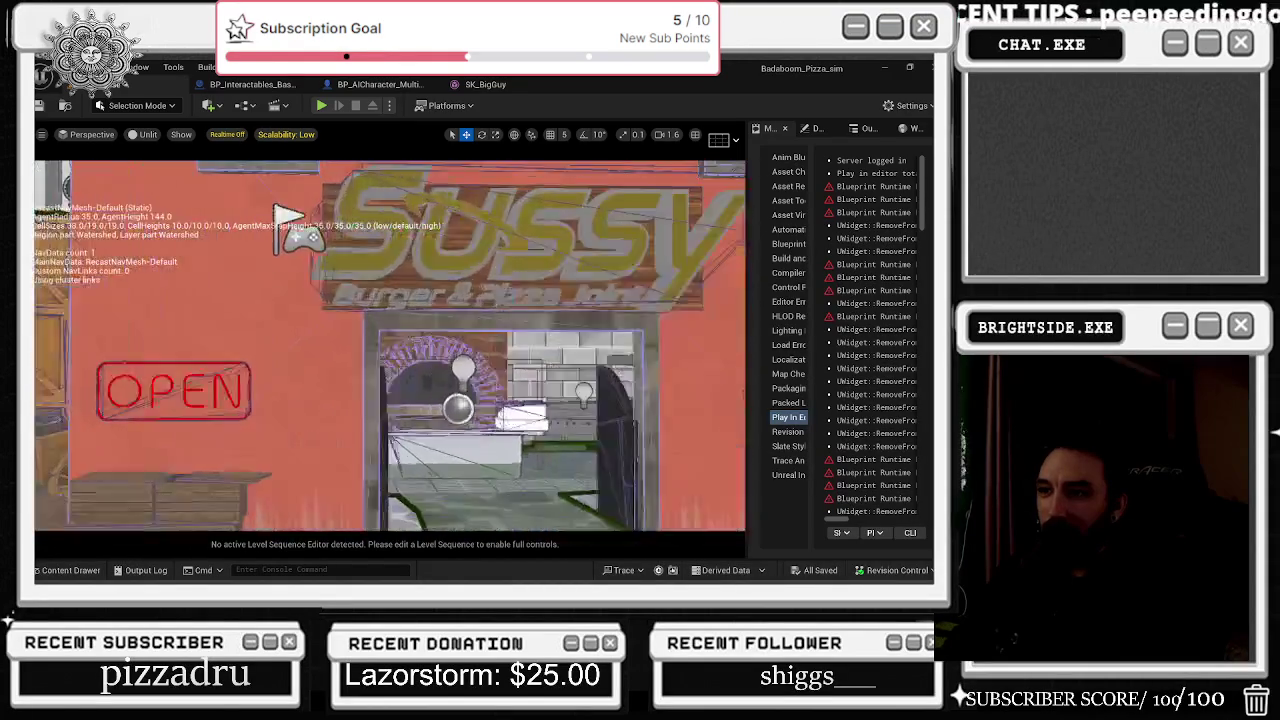
{"action": "scroll", "coordinate": [389, 345], "scroll_direction": "up", "scroll_amount": 3}
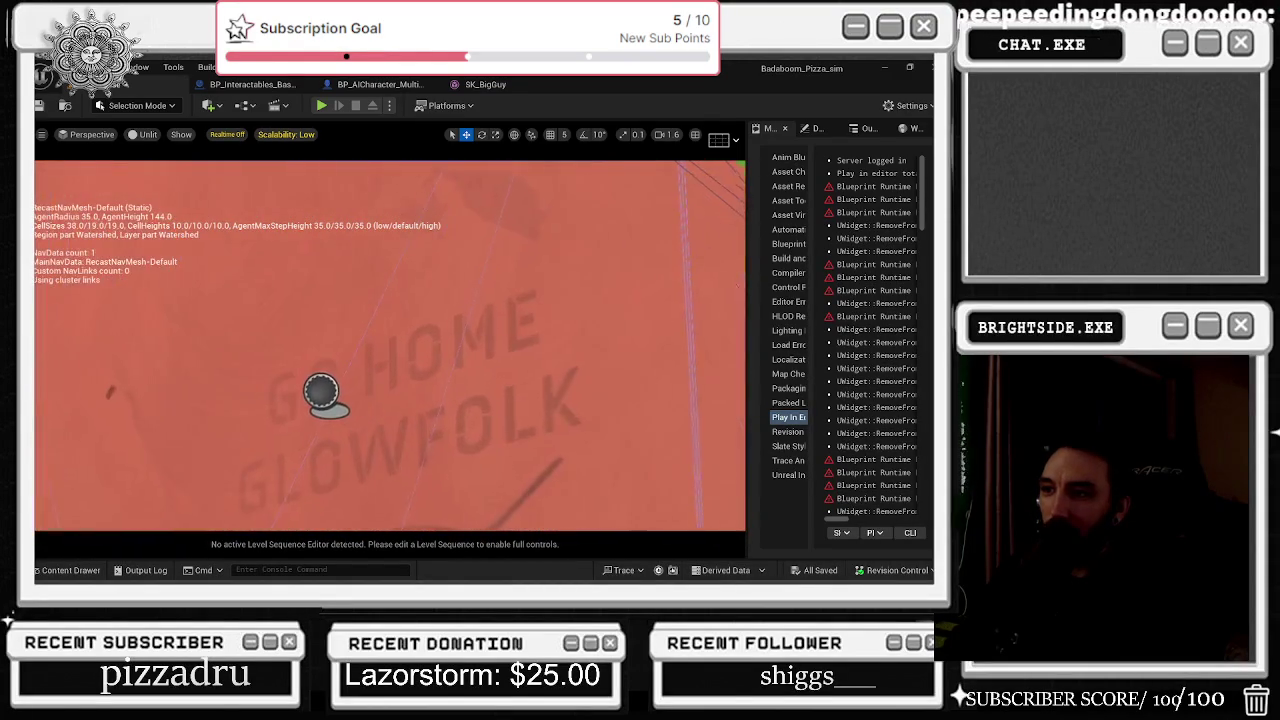
{"action": "scroll", "coordinate": [292, 199], "scroll_direction": "up", "scroll_amount": 5}
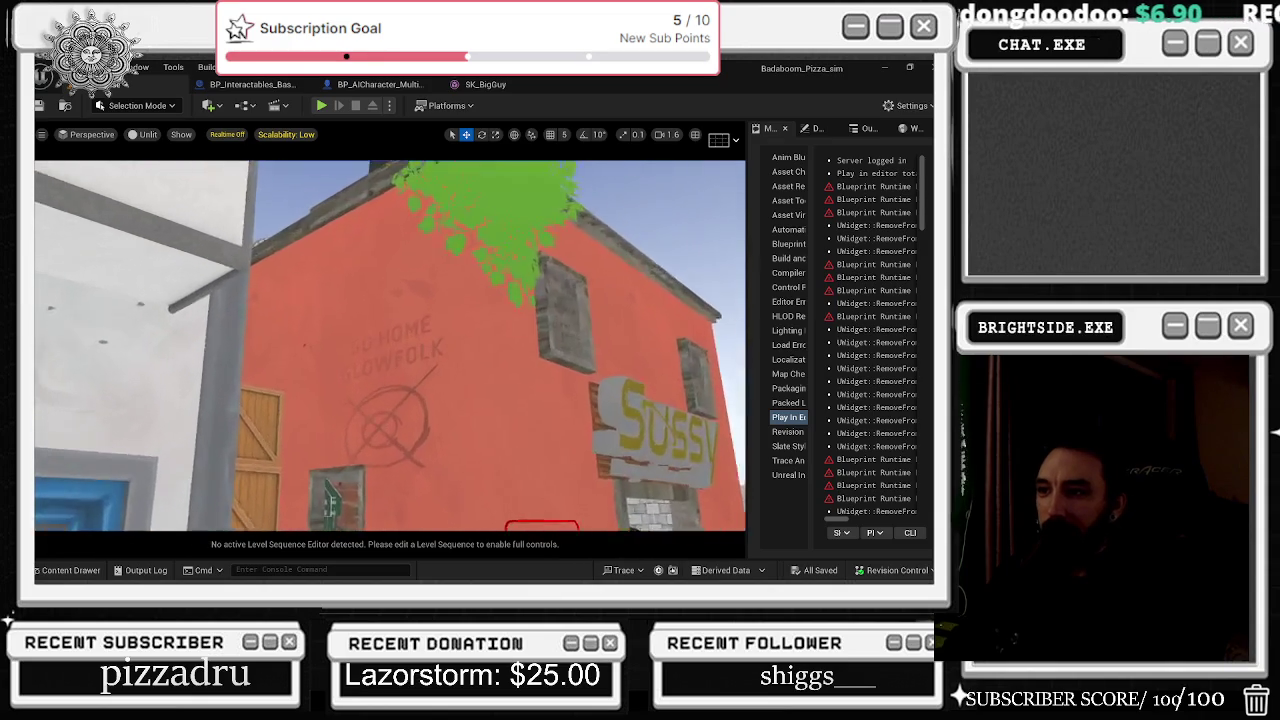
Step: Fly through the graffiti alleys to the Sussy restaurant plaza and save the level
{"action": "left_click_drag", "start_coordinate": [390, 345], "coordinate": [390, 345]}
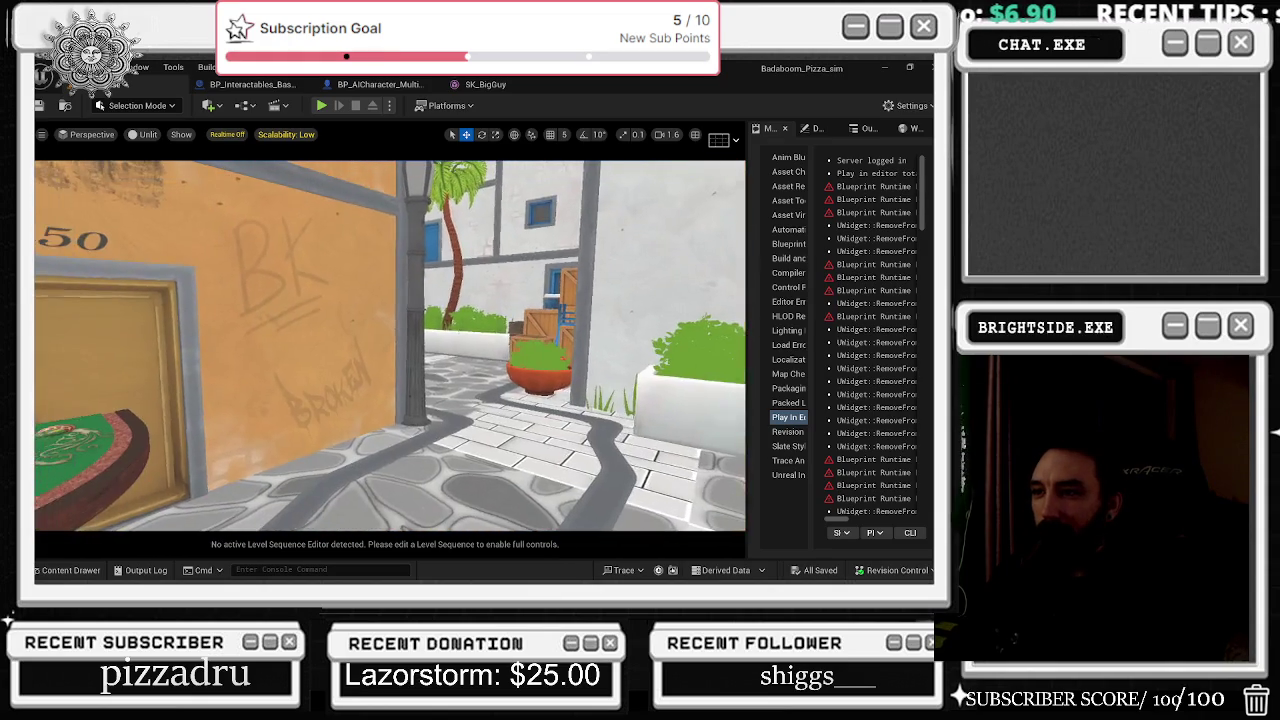
{"action": "scroll", "coordinate": [390, 345], "scroll_direction": "down", "scroll_amount": 5}
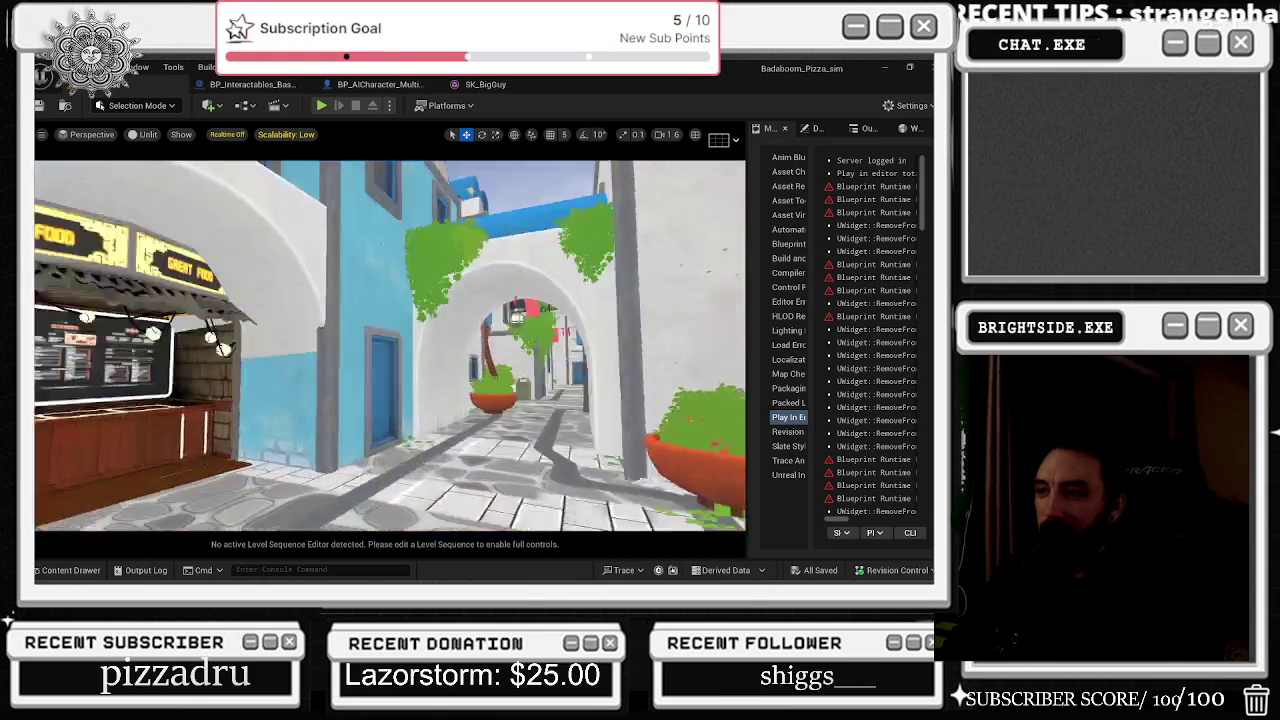
{"action": "left_click_drag", "start_coordinate": [390, 345], "coordinate": [390, 345]}
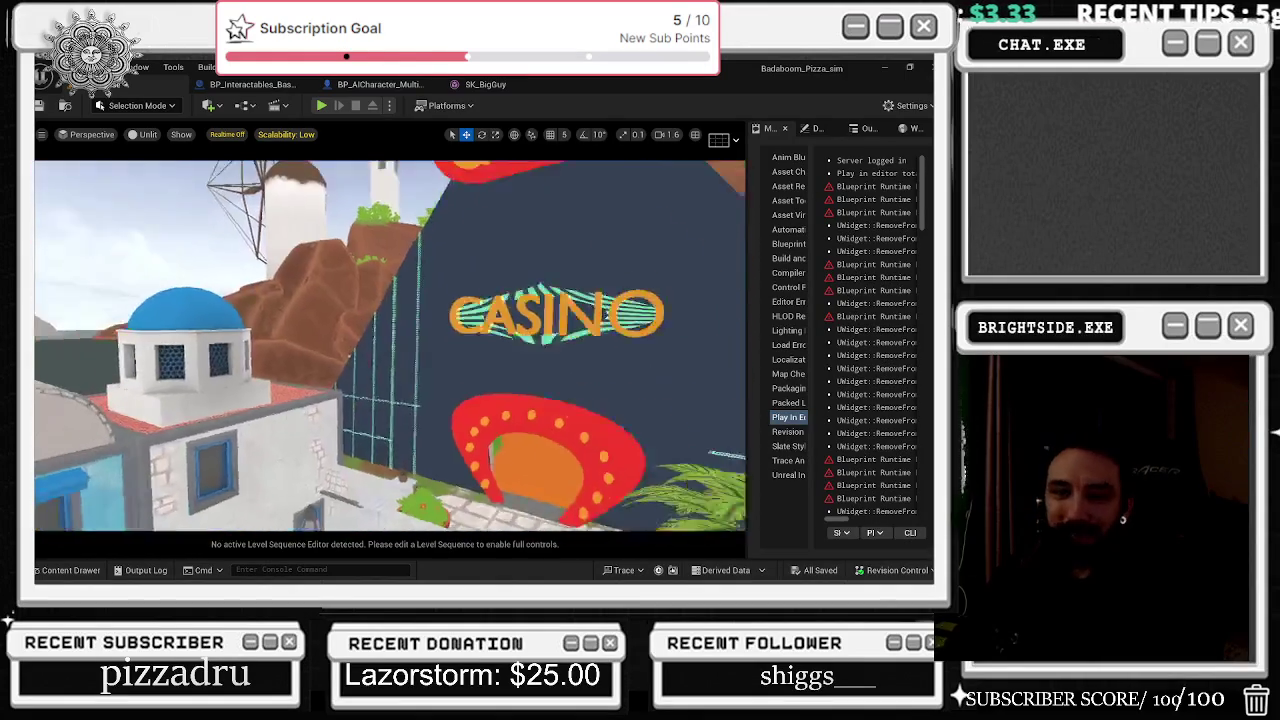
{"action": "left_click_drag", "start_coordinate": [390, 345], "coordinate": [390, 345]}
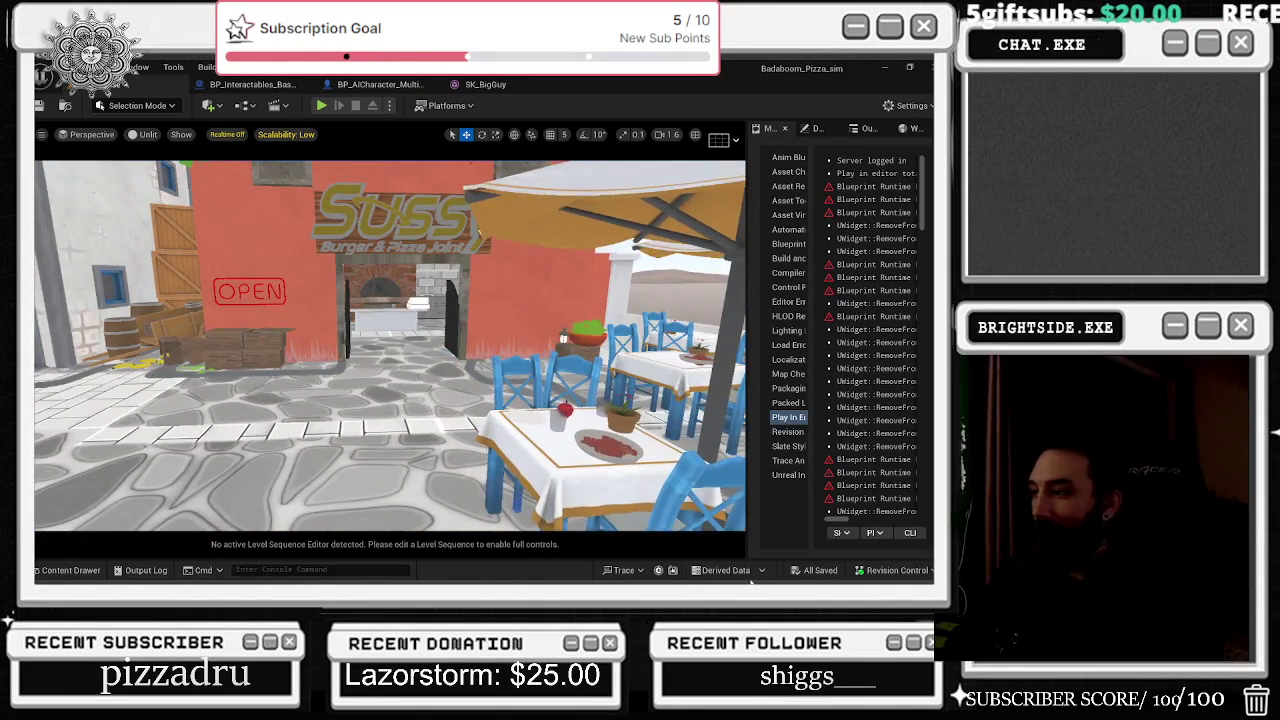
{"action": "left_click", "coordinate": [39, 105]}
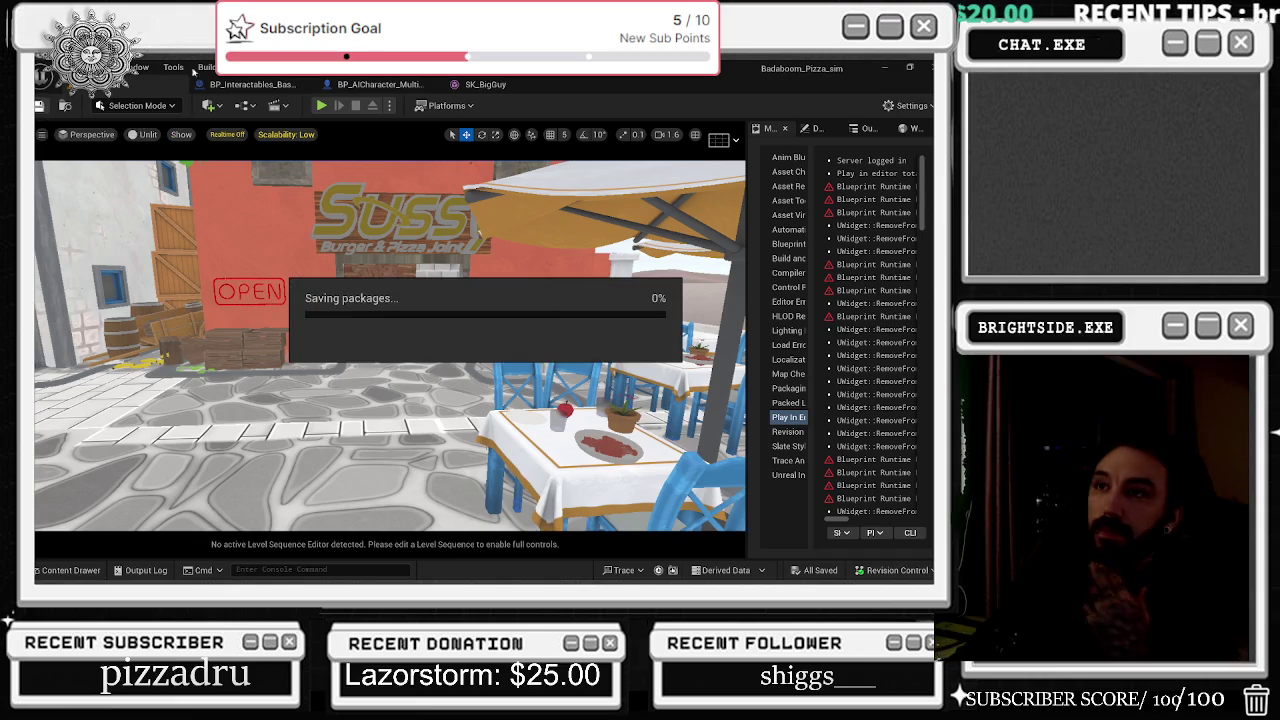
Step: Switch to the BP_Interactables_Basketball blueprint's event graph
{"action": "left_click", "coordinate": [255, 86]}
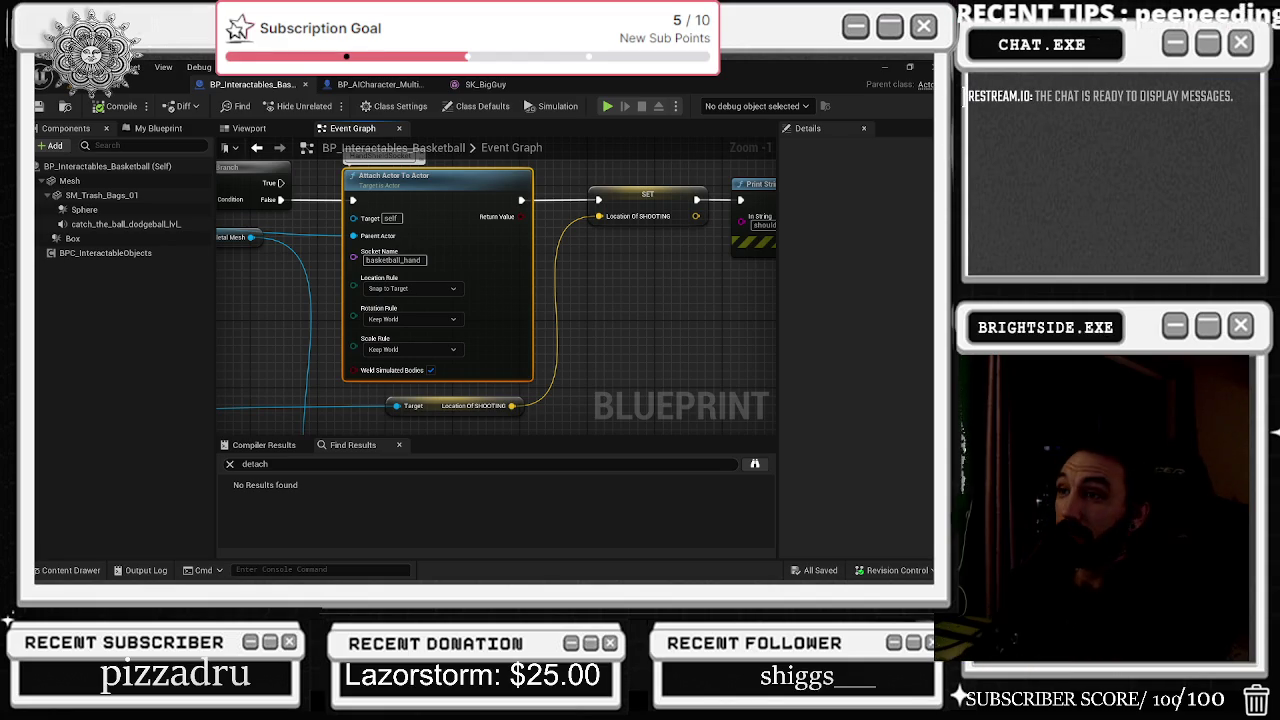
{"action": "left_click", "coordinate": [378, 86]}
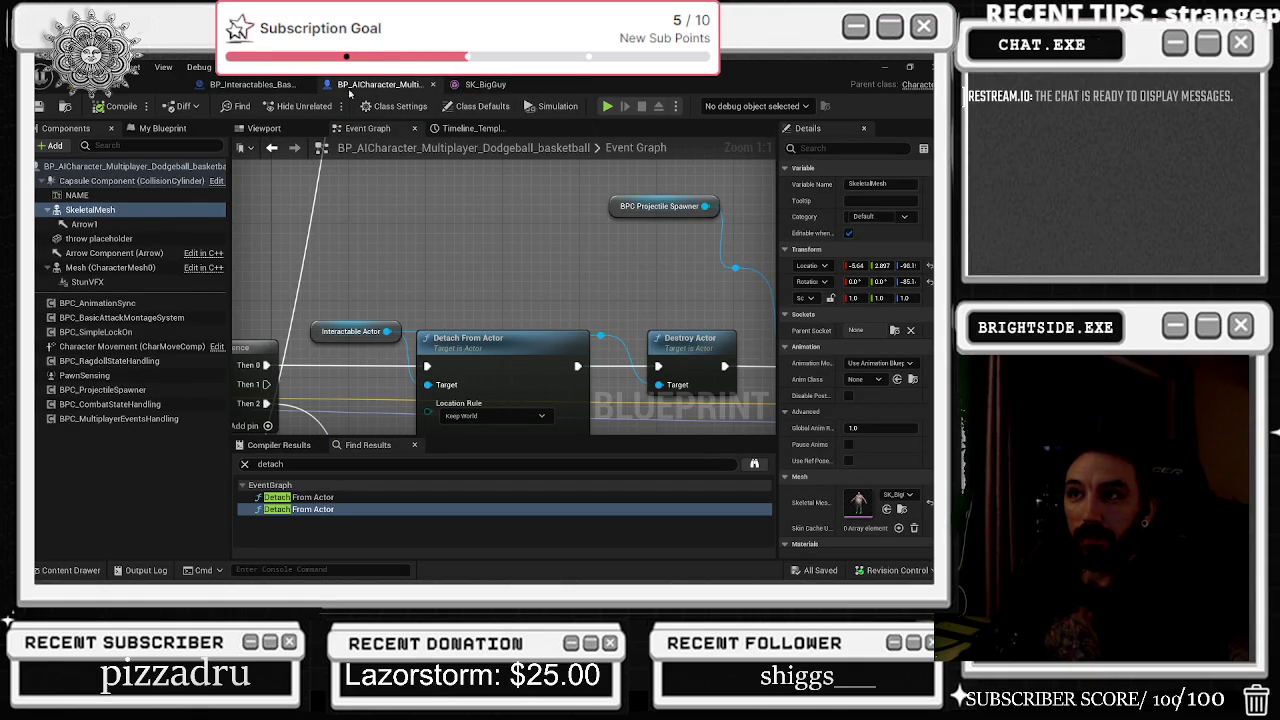
{"action": "left_click", "coordinate": [252, 84]}
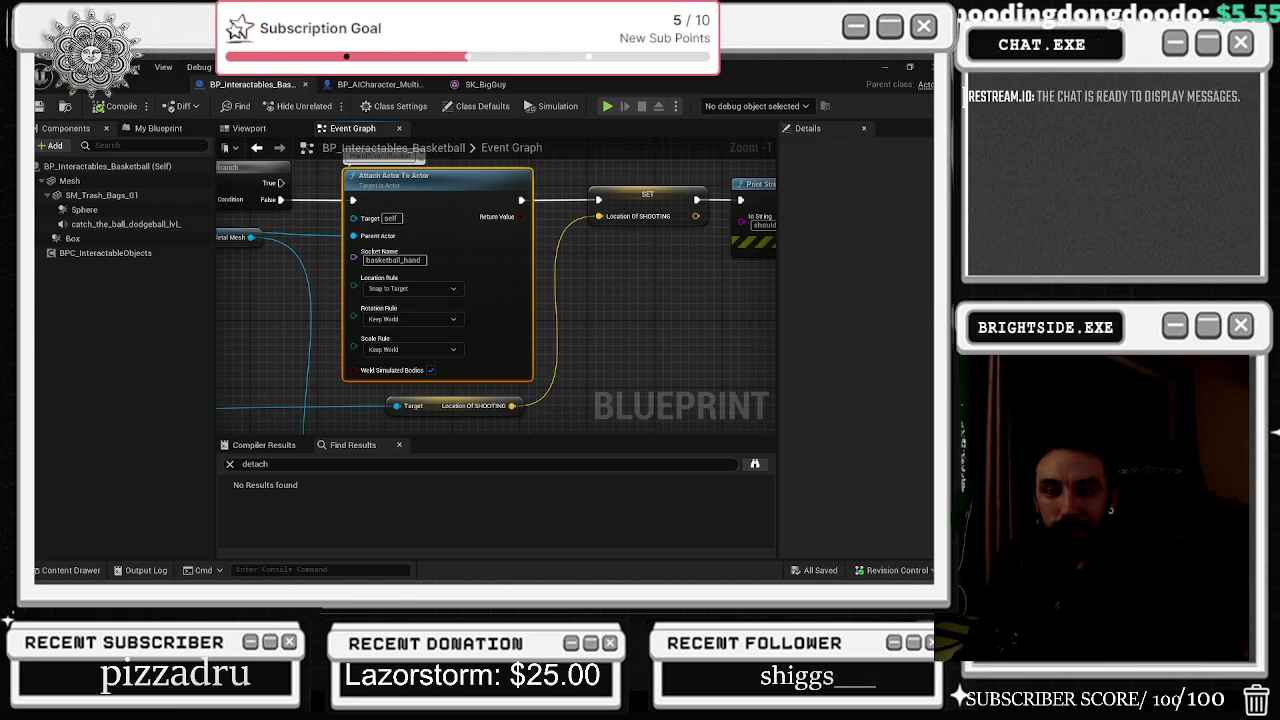
Step: Pan the basketball graph to the Print String node, save it, and return to Badaboom_Pizza_sim
{"action": "key", "text": "alt+Tab"}
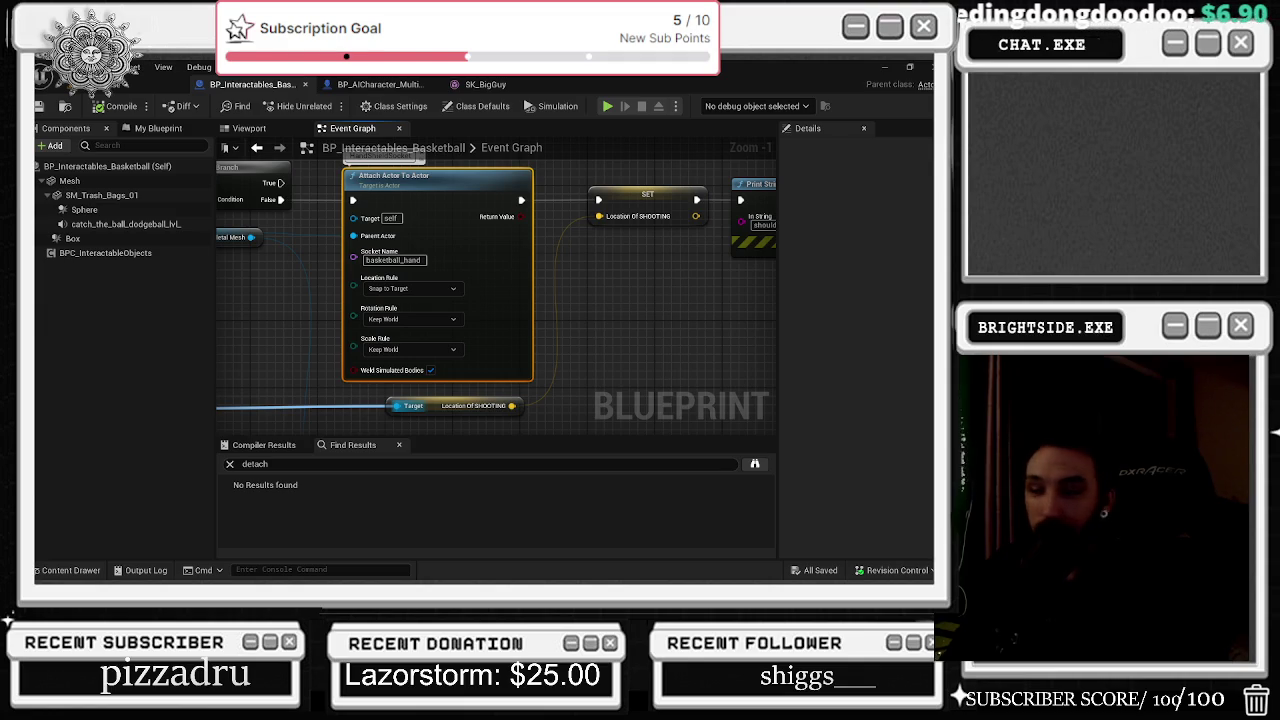
{"action": "left_click_drag", "start_coordinate": [239, 347], "coordinate": [45, 371]}
{"action": "left_click", "coordinate": [41, 106]}
{"action": "left_click", "coordinate": [130, 84]}
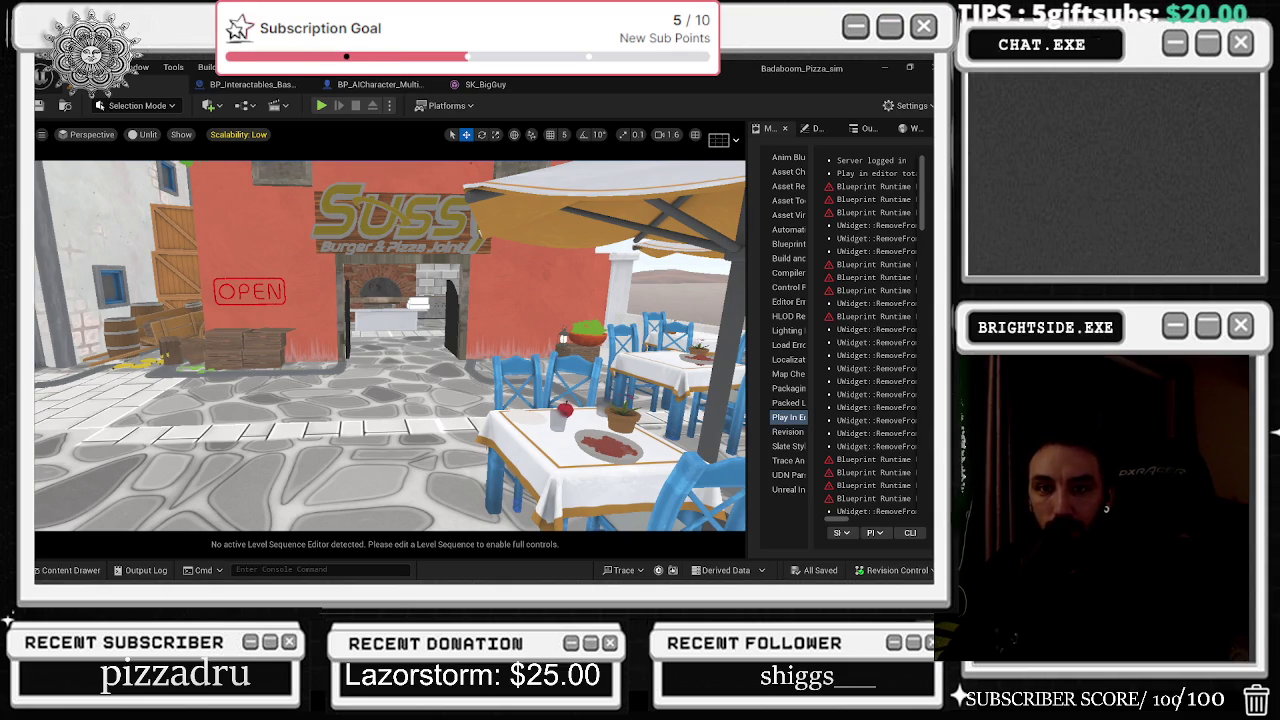
Step: Pull the camera back and left to show the pizza storefront and outdoor dining tables
{"action": "key", "text": "alt+Tab"}
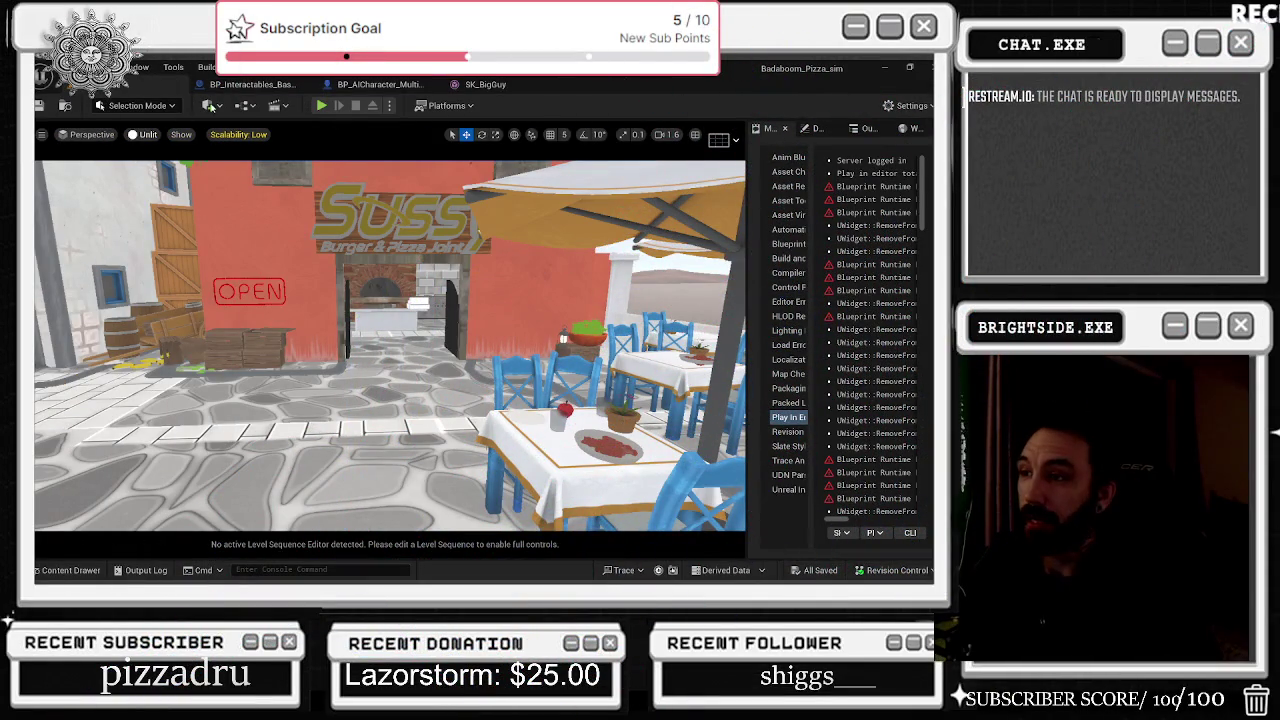
{"action": "left_click_drag", "start_coordinate": [323, 478], "coordinate": [144, 564]}
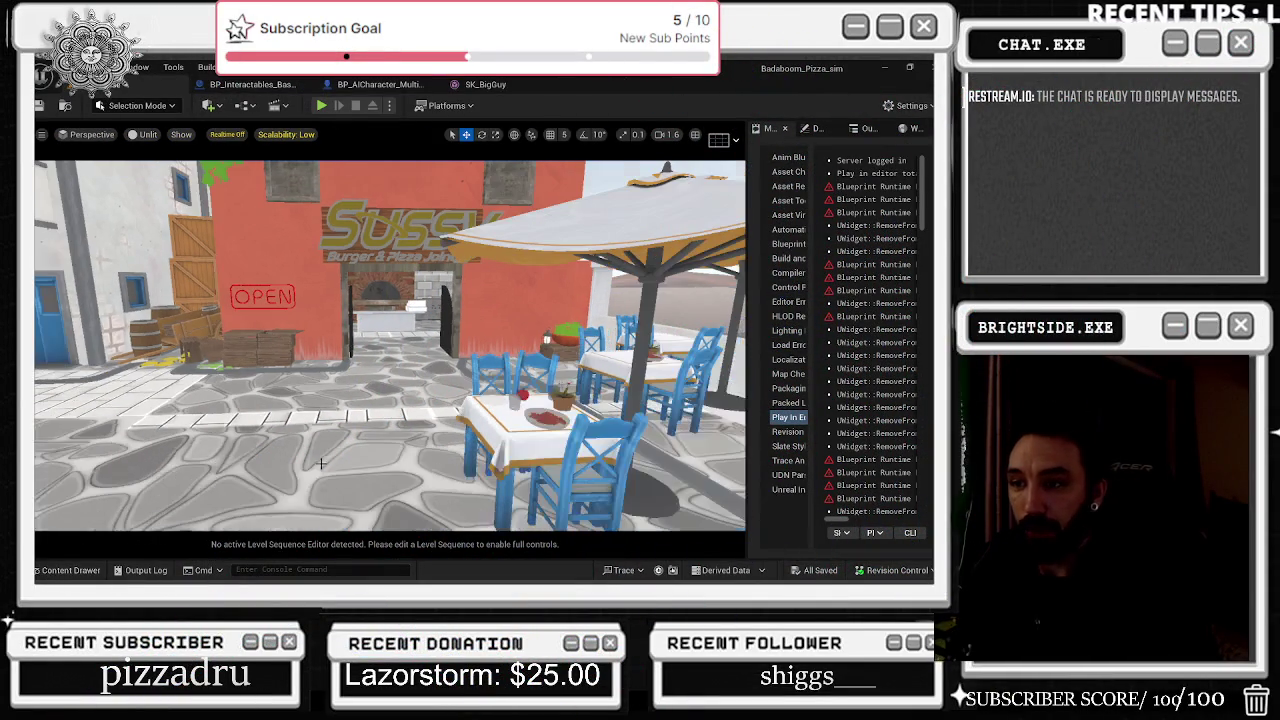
Step: Open the Content Drawer and navigate from Content up to the All root listing Content and Engine
{"action": "left_click", "coordinate": [70, 570]}
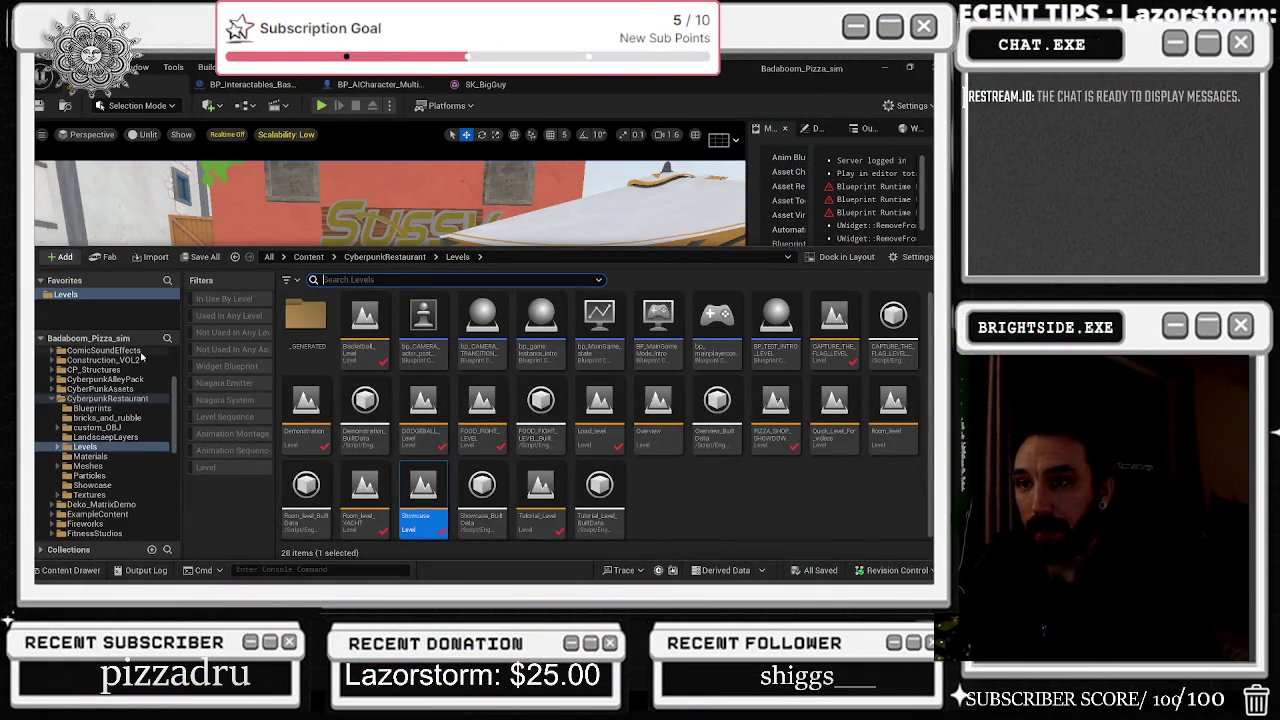
{"action": "left_click_drag", "start_coordinate": [173, 386], "coordinate": [163, 356]}
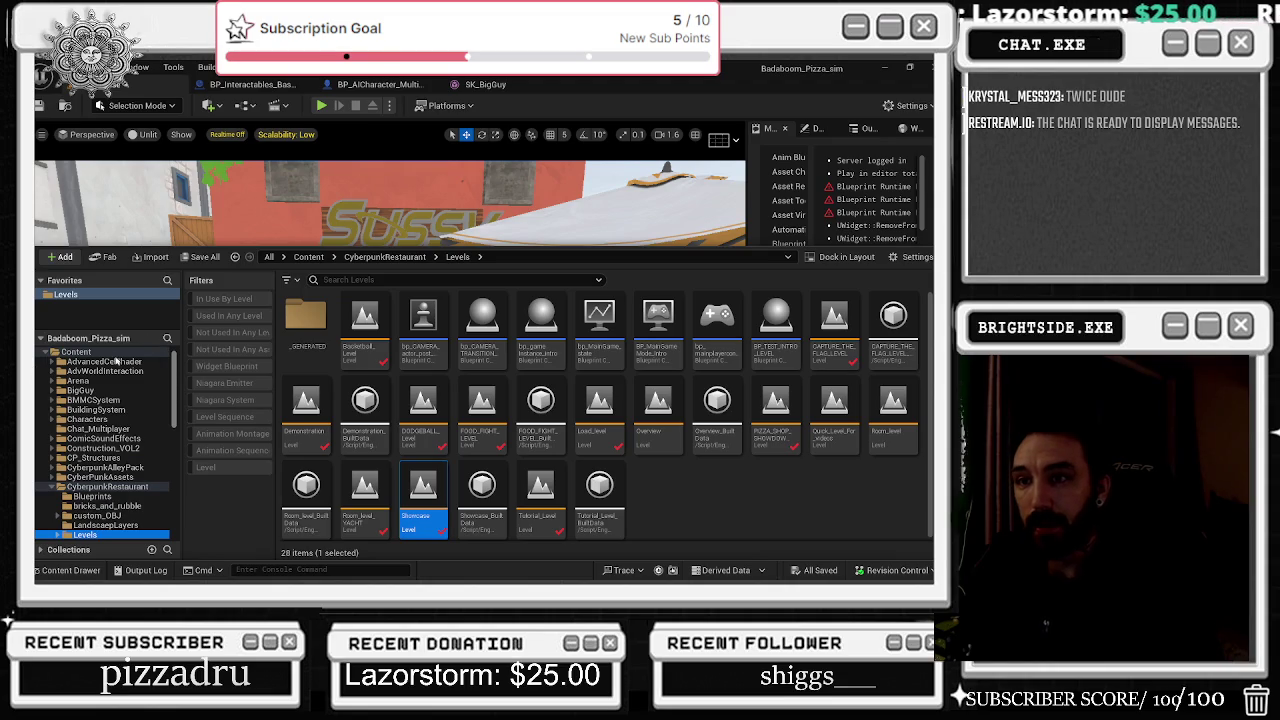
{"action": "left_click", "coordinate": [76, 352]}
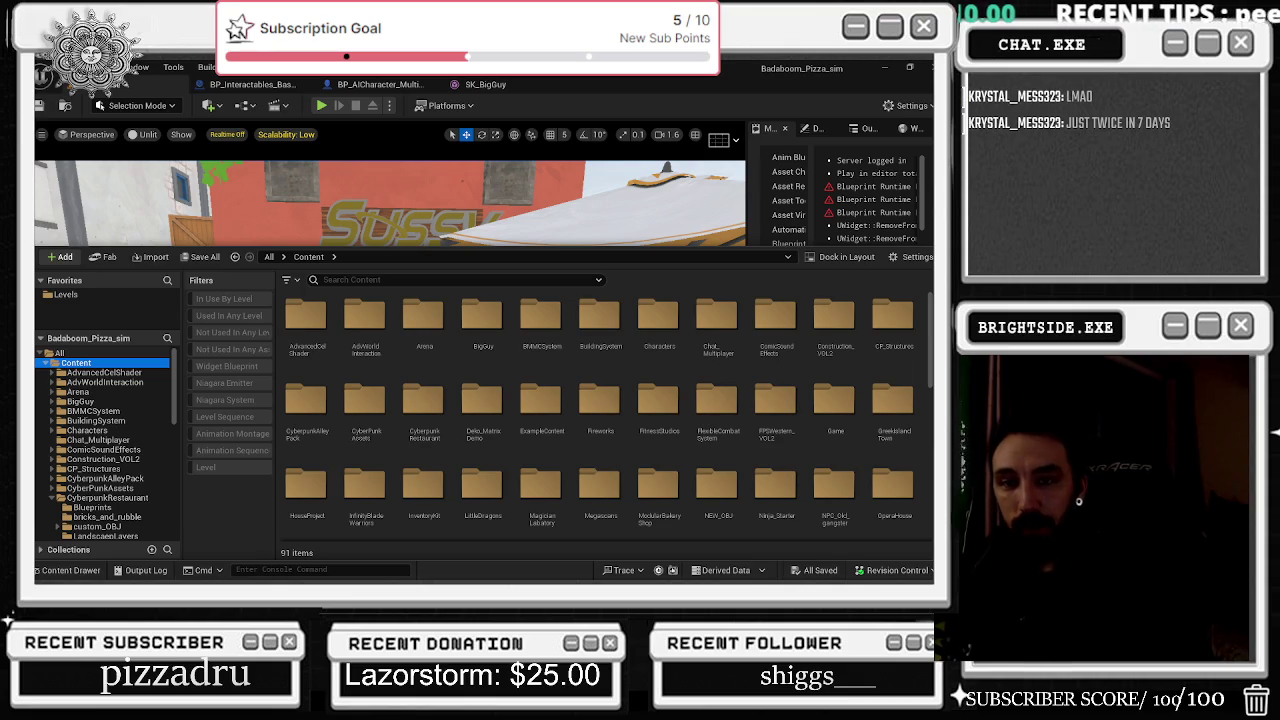
{"action": "left_click", "coordinate": [59, 352]}
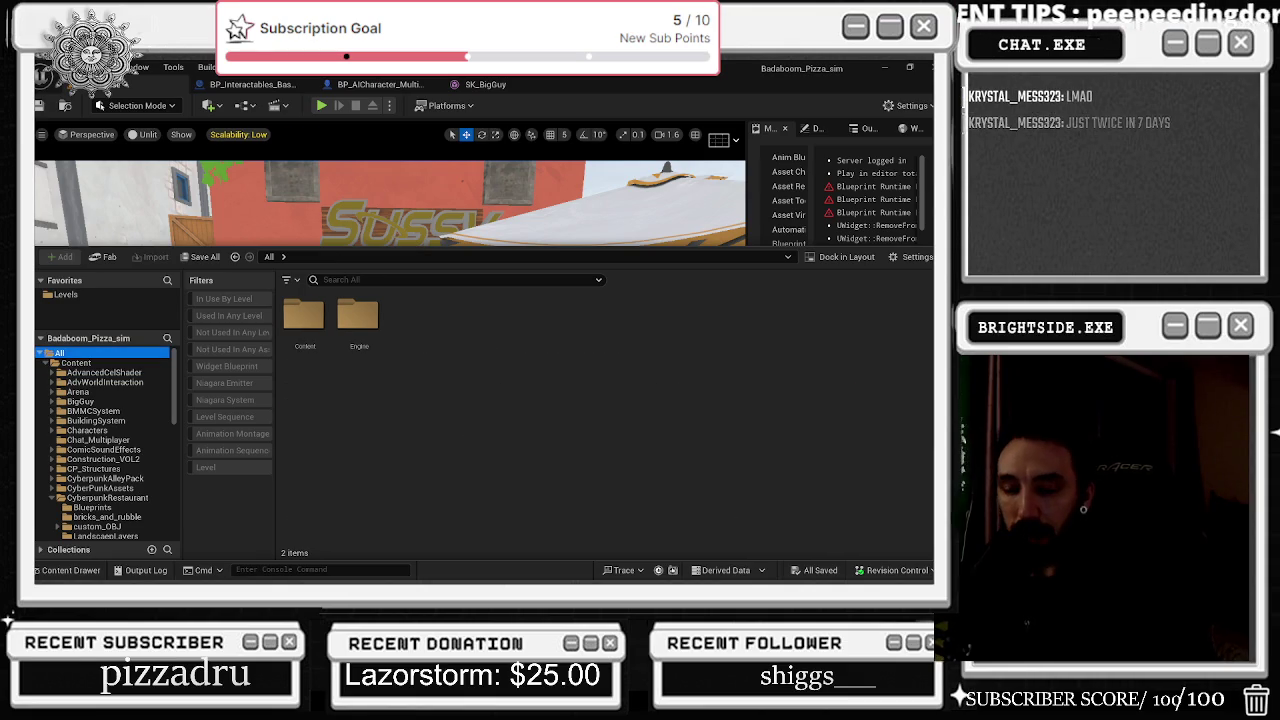
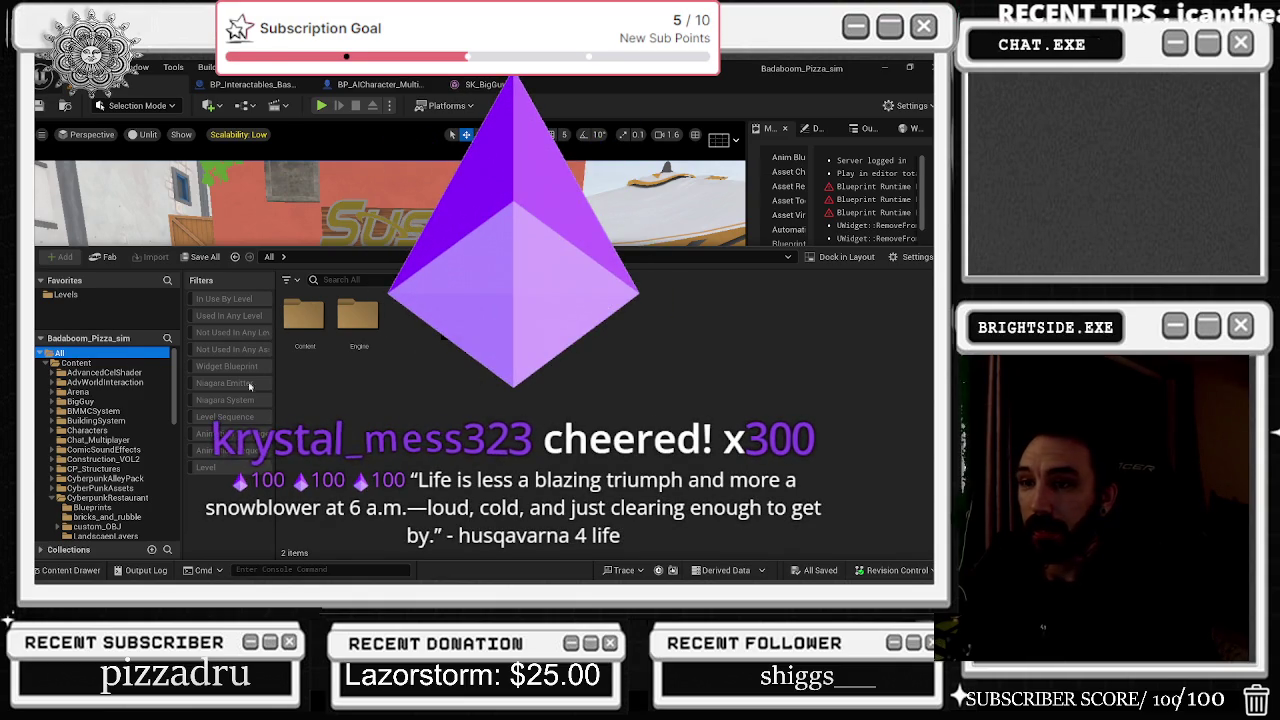
Step: Switch from Unreal Editor to the TTS Labs dashboard, then on to the Steam window
{"action": "key", "text": "alt+Tab"}
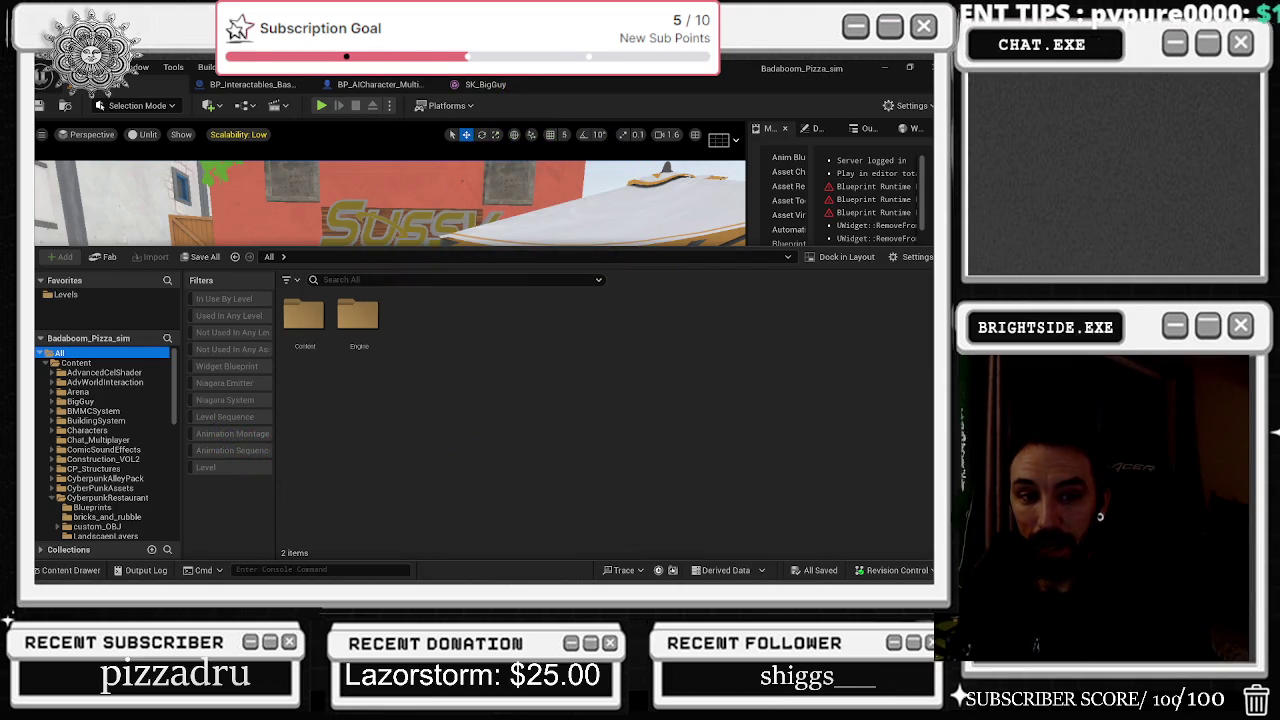
{"action": "key", "text": "alt+Tab"}
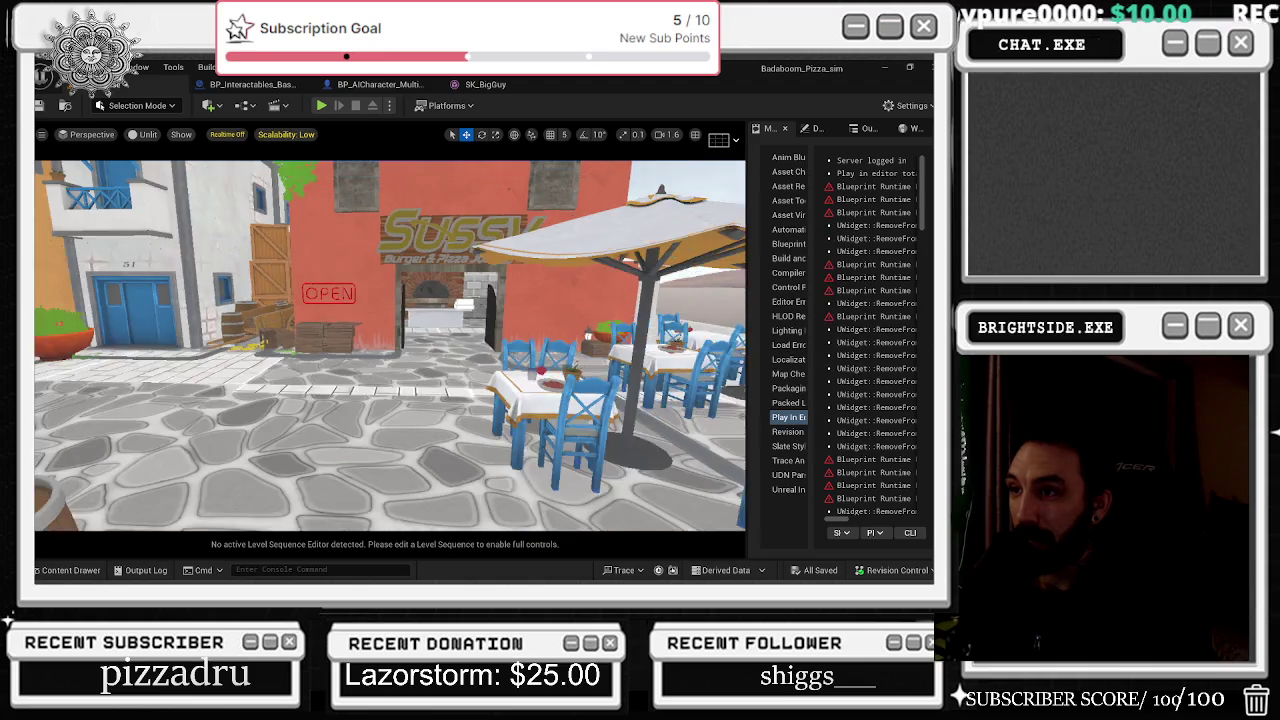
{"action": "key", "text": "alt+Tab"}
{"action": "left_click", "coordinate": [353, 385]}
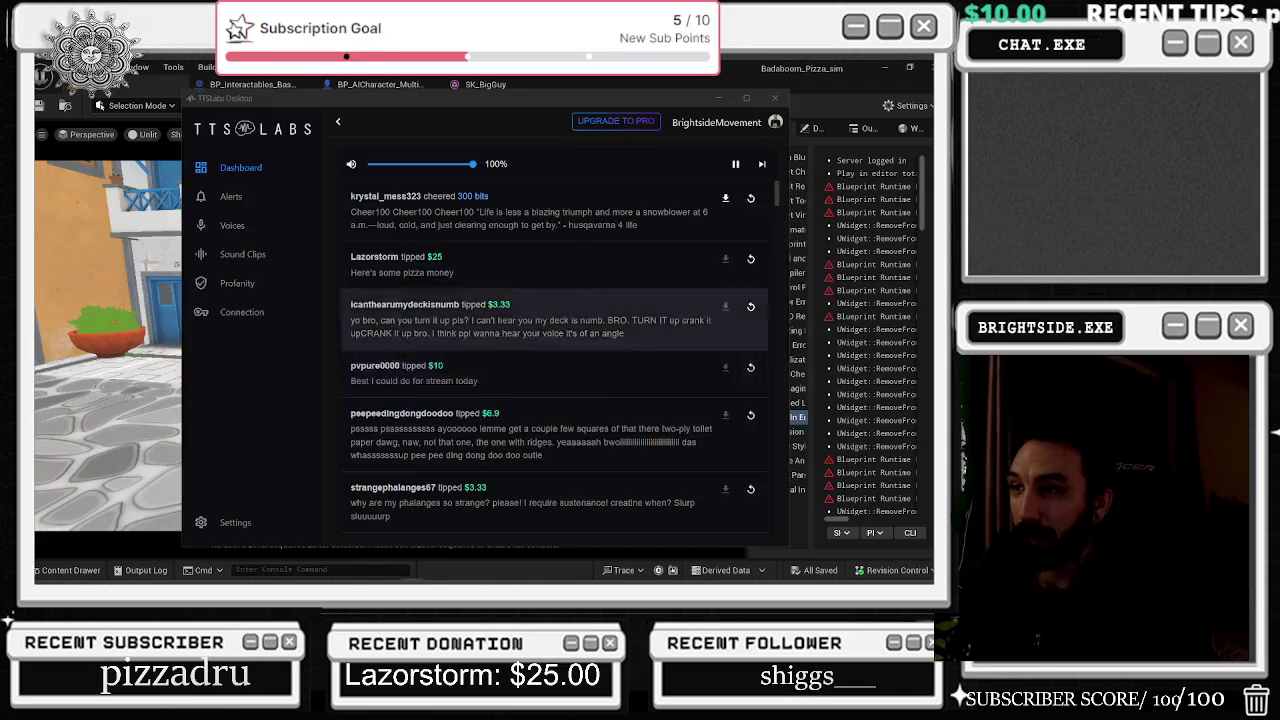
{"action": "key", "text": "alt+Tab"}
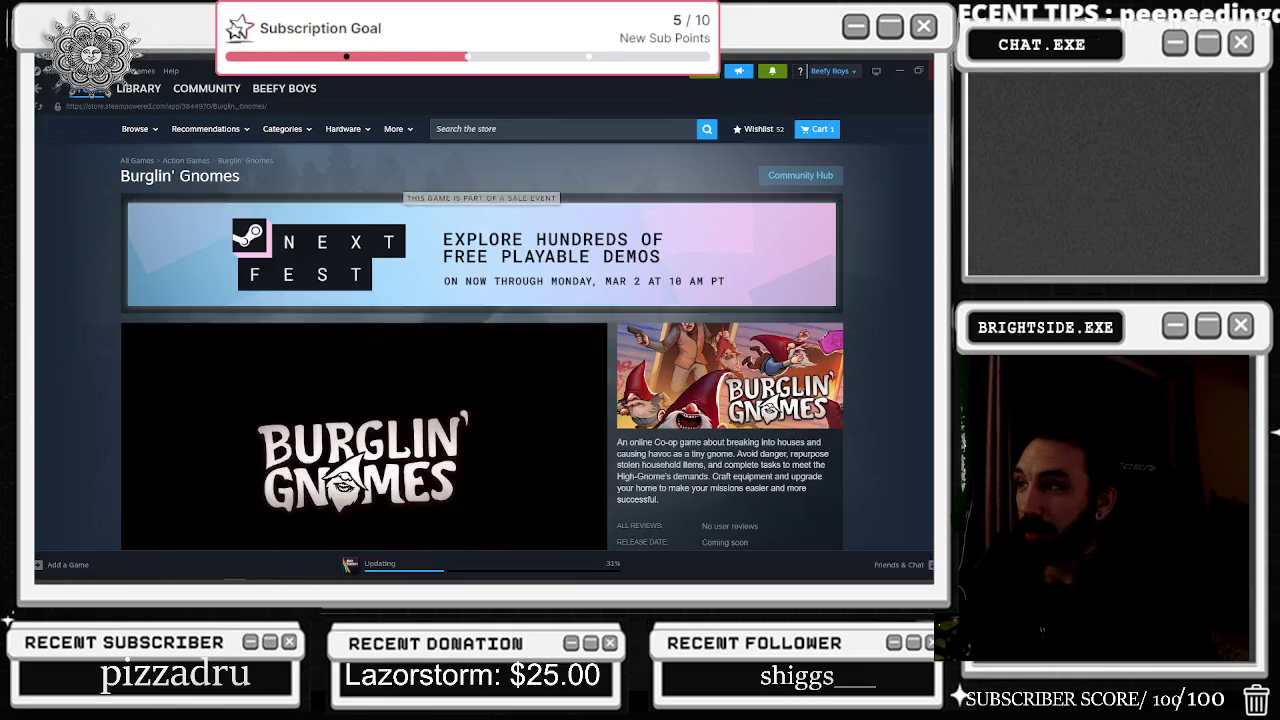
Step: Open Steam's Downloads list and bring up the Manage options for Marbles on Stream
{"action": "left_click", "coordinate": [380, 563]}
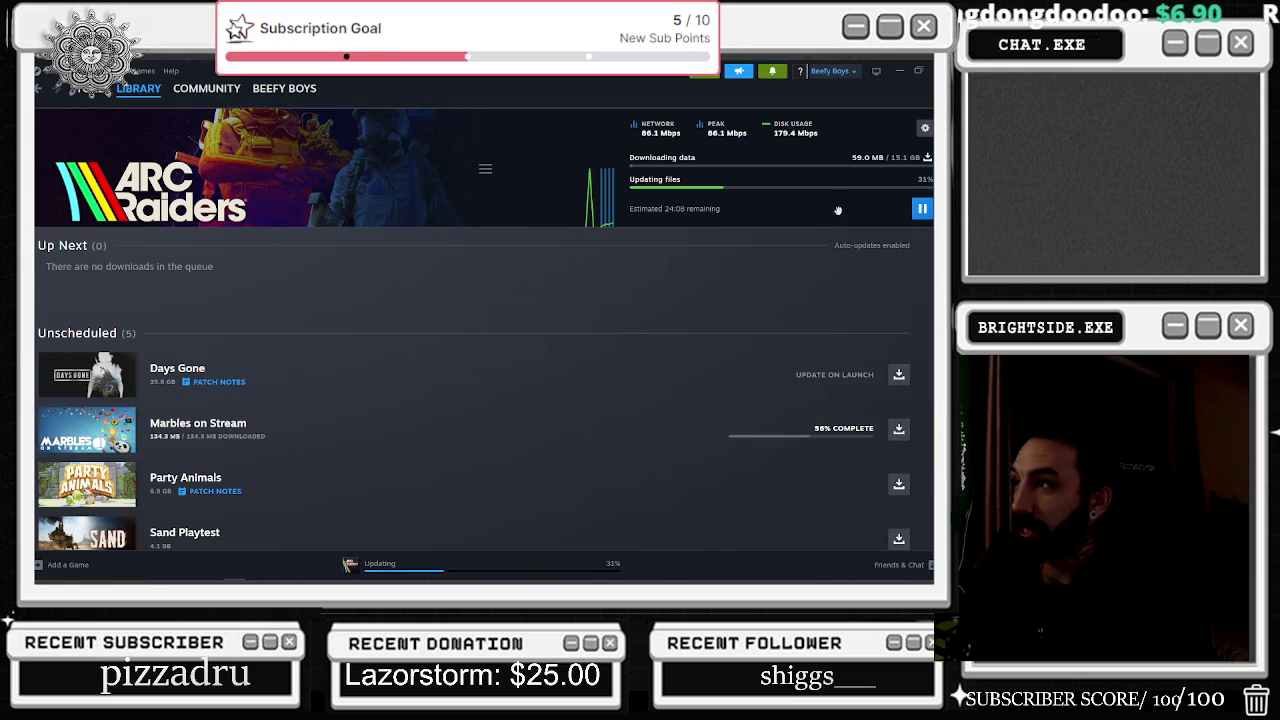
{"action": "scroll", "coordinate": [211, 414], "scroll_direction": "down", "scroll_amount": 2}
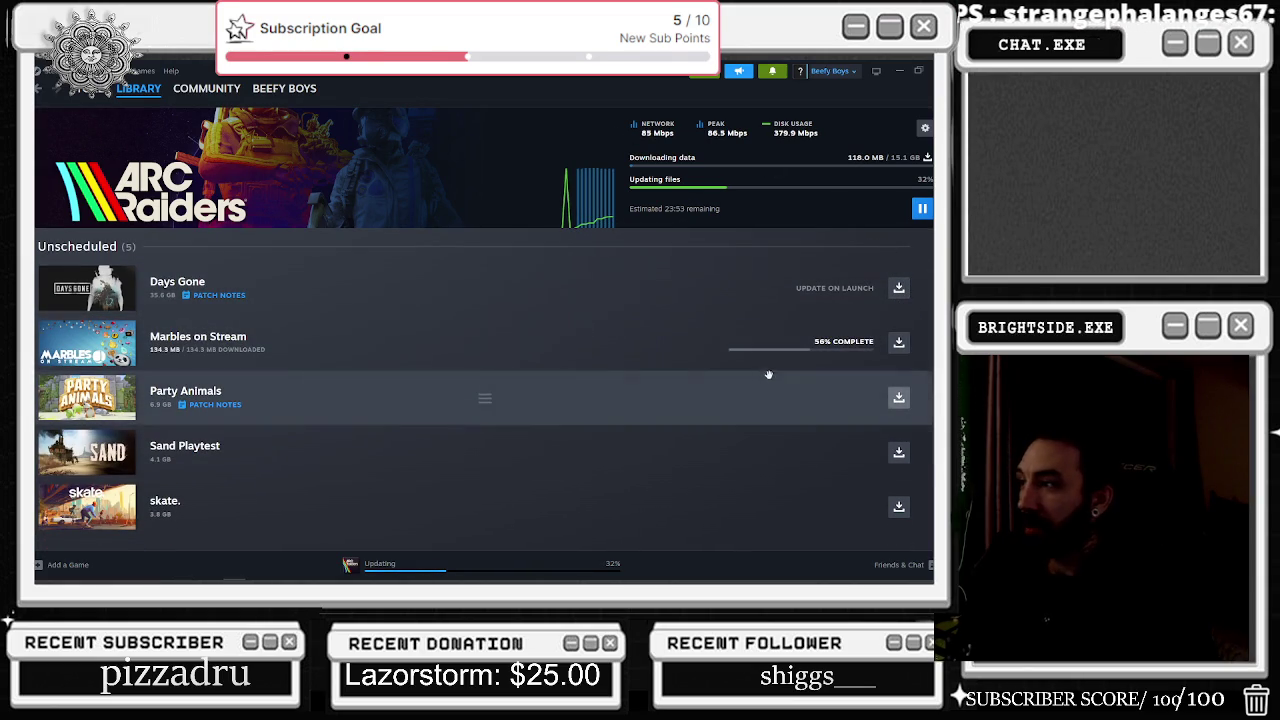
{"action": "right_click", "coordinate": [357, 355]}
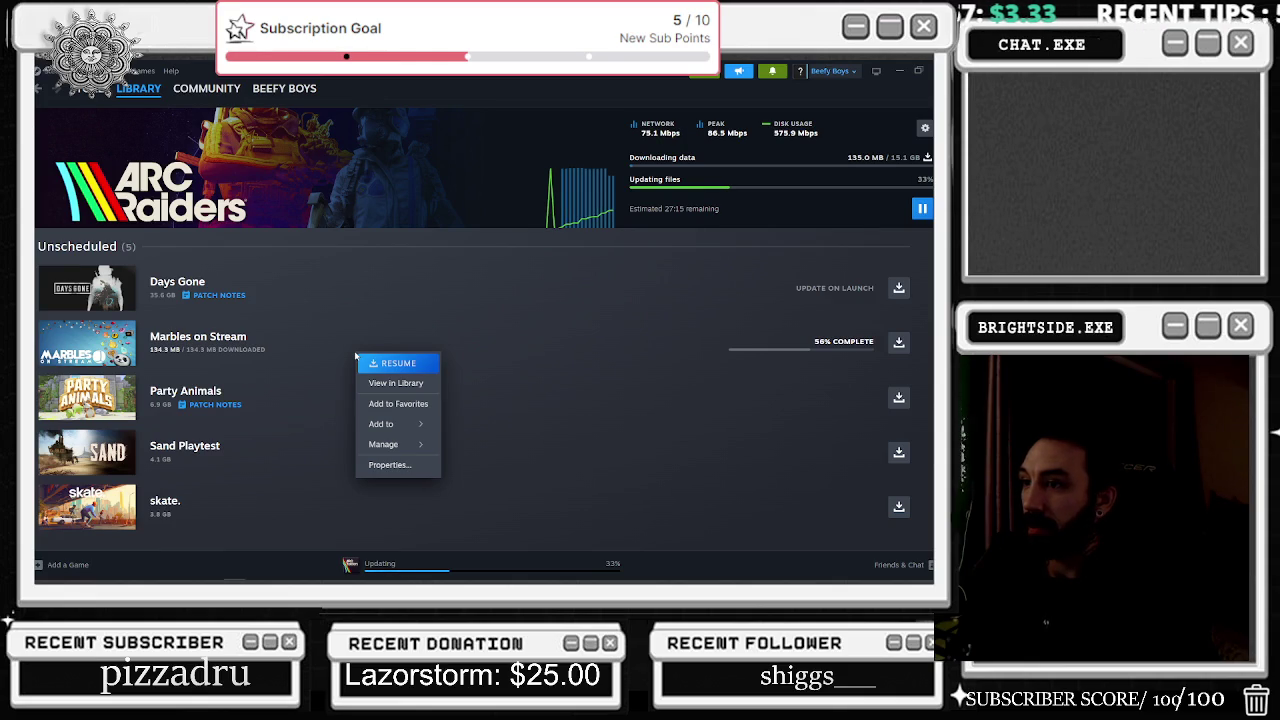
{"action": "mouse_move", "coordinate": [405, 446]}
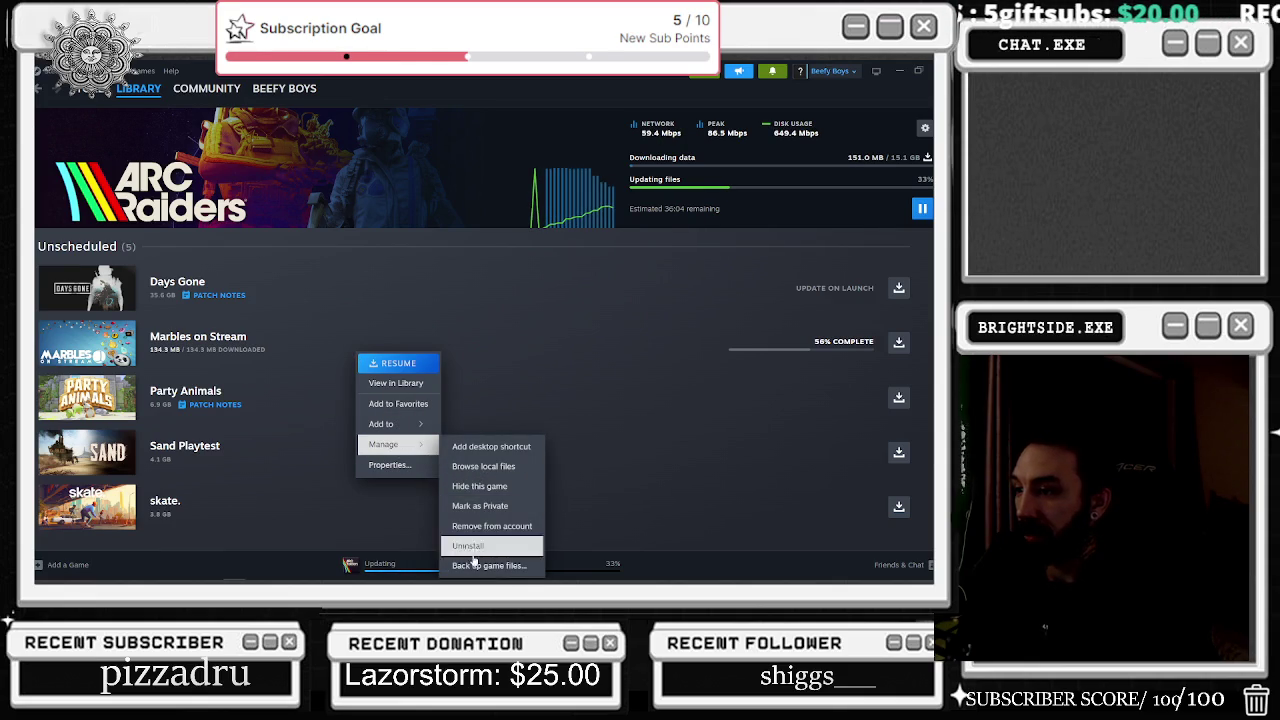
Step: Set Marbles on Stream's automatic updates to 'Wait until I launch the game'
{"action": "left_click", "coordinate": [390, 464]}
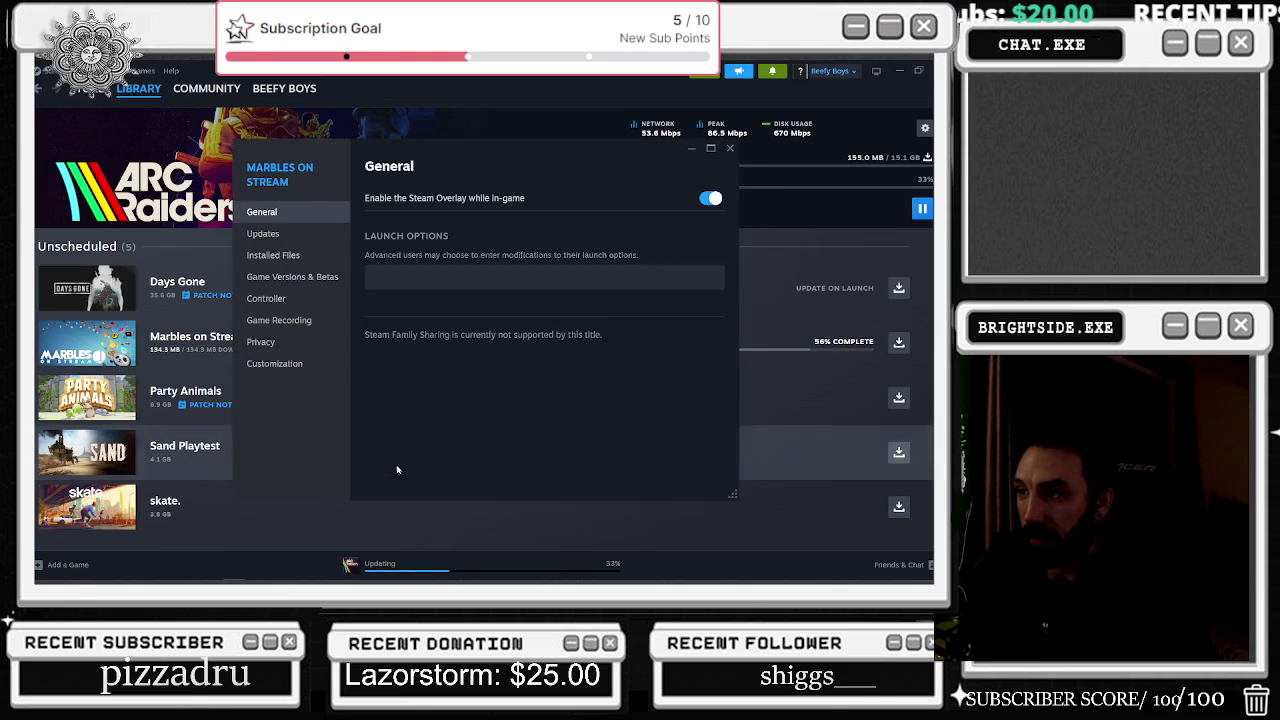
{"action": "left_click", "coordinate": [295, 234]}
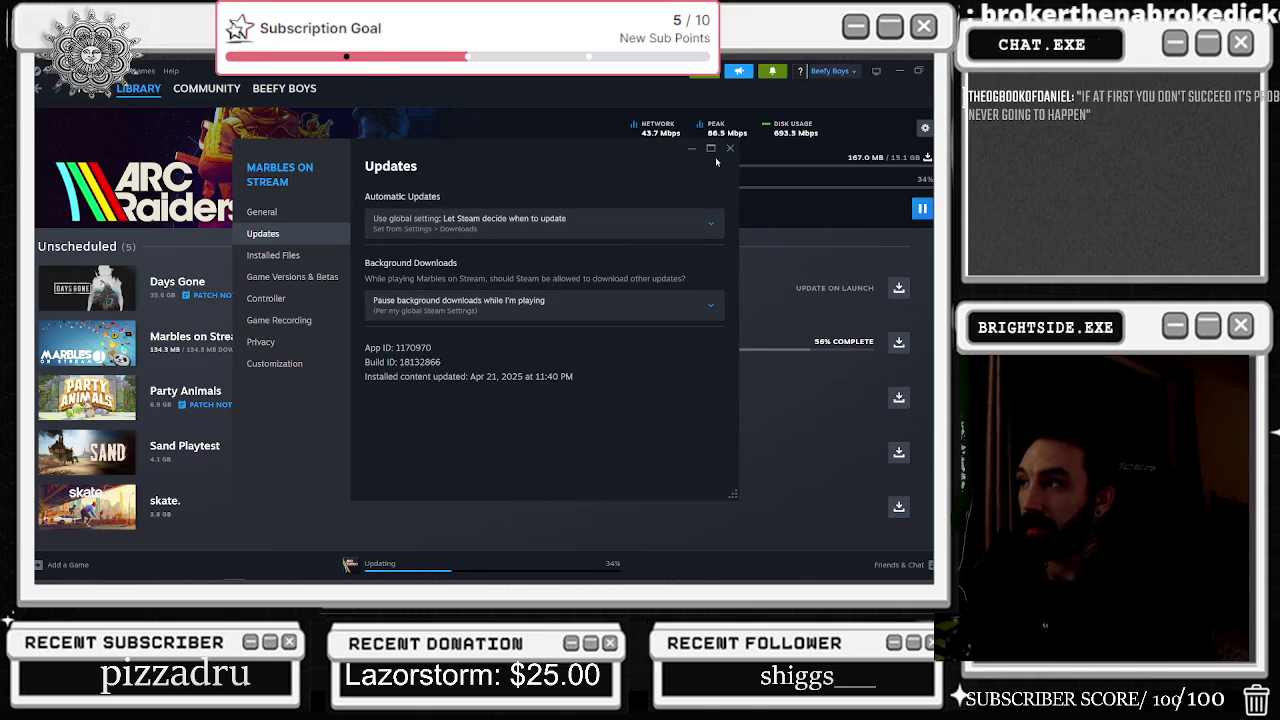
{"action": "left_click", "coordinate": [612, 230]}
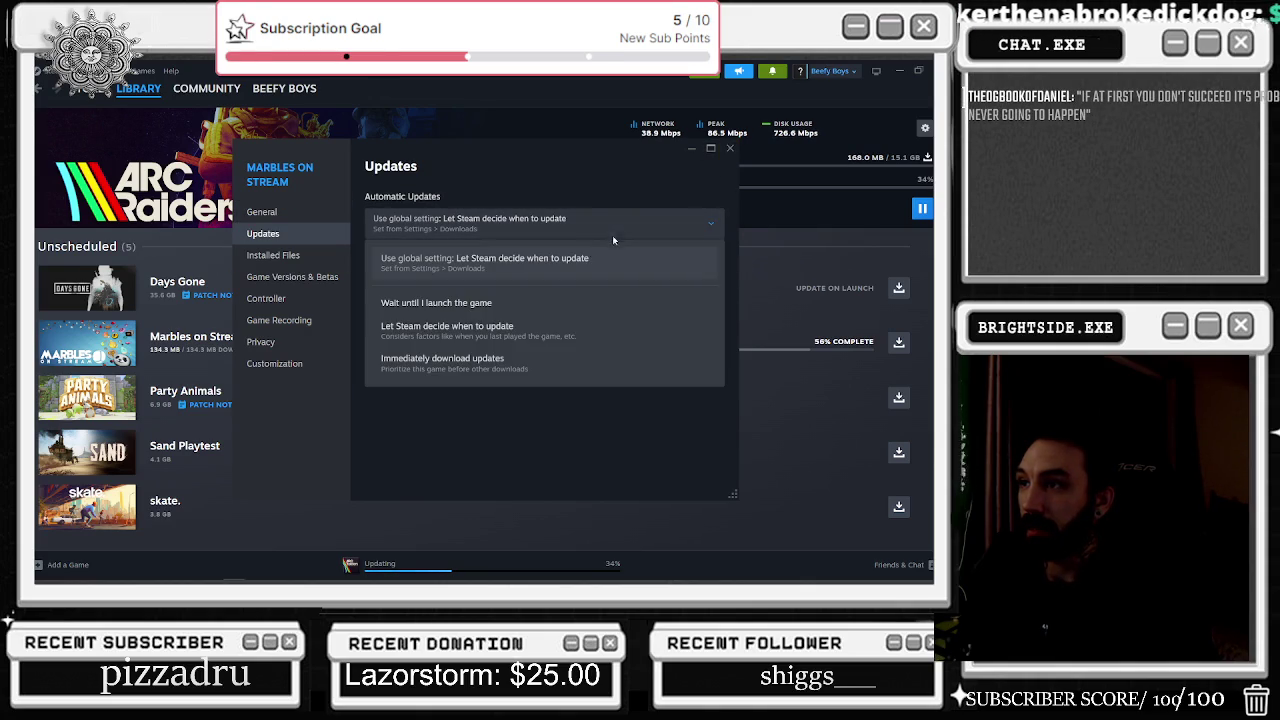
{"action": "left_click", "coordinate": [468, 305]}
{"action": "left_click", "coordinate": [730, 148]}
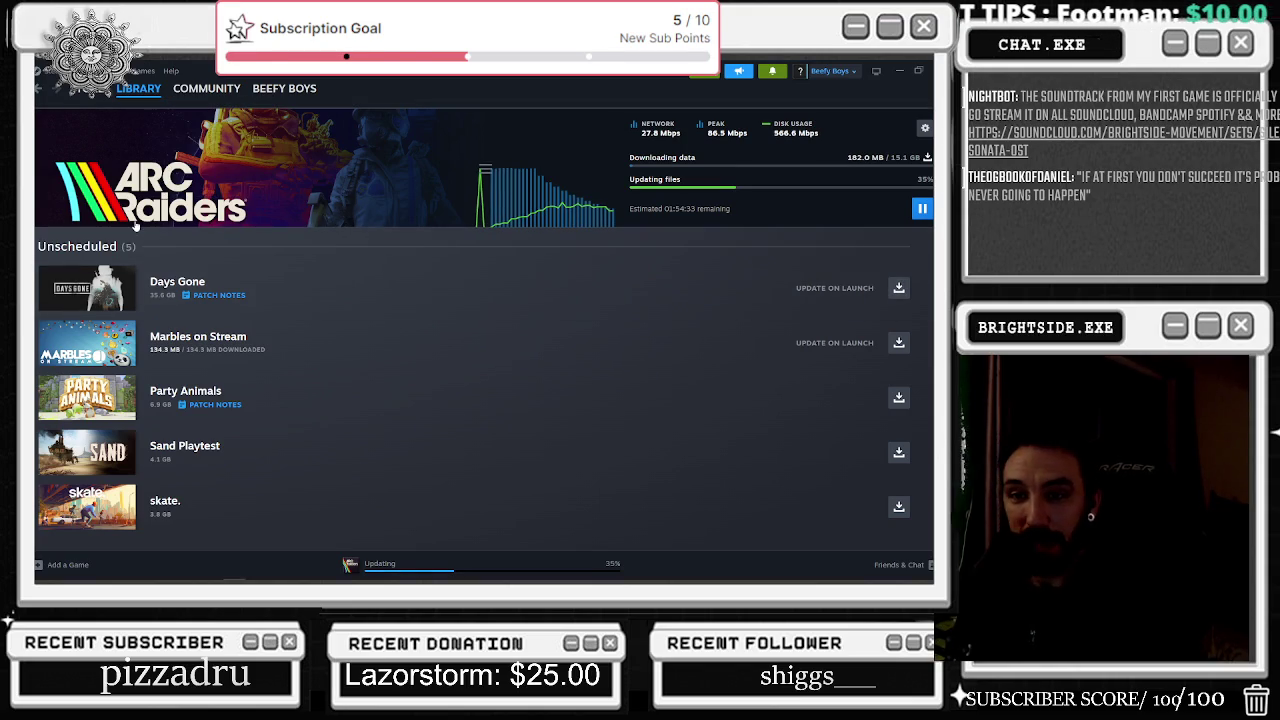
{"action": "key", "text": "alt+Tab"}
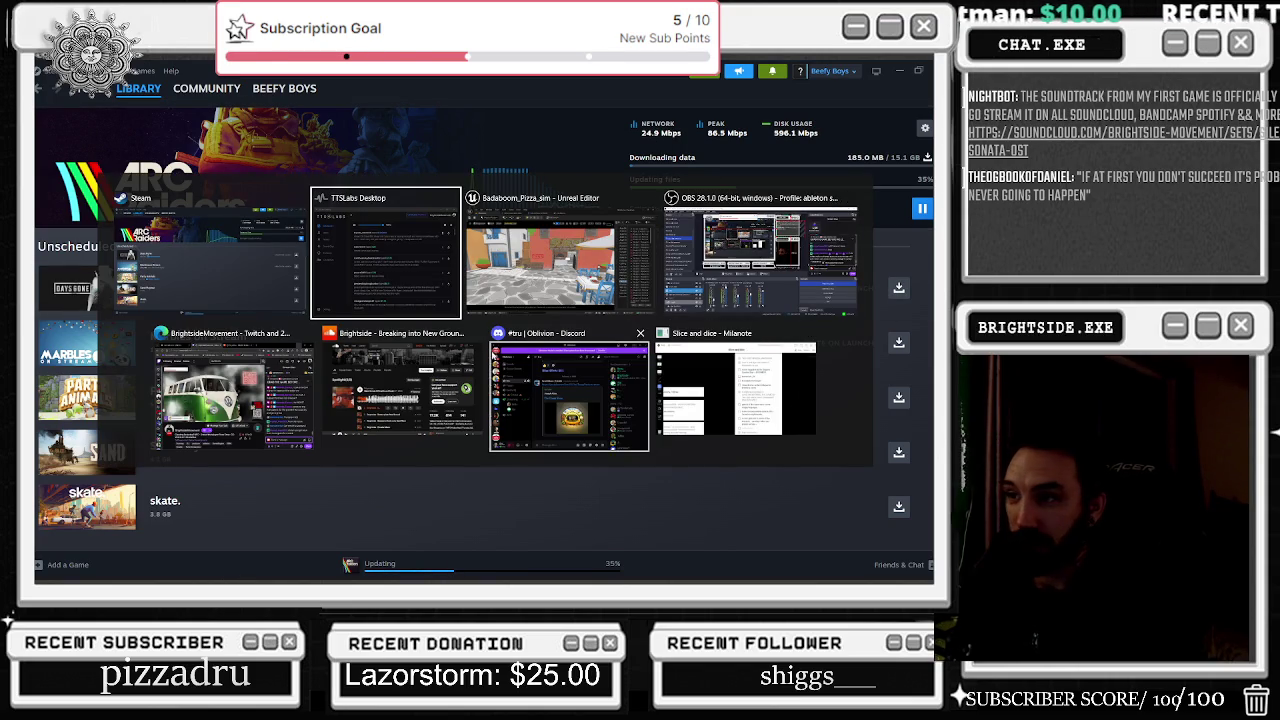
Step: Cycle through SoundCloud and Twitch, then pause the 'Breaking into New Ground' track
{"action": "left_click", "coordinate": [400, 390]}
{"action": "key", "text": "alt+Tab"}
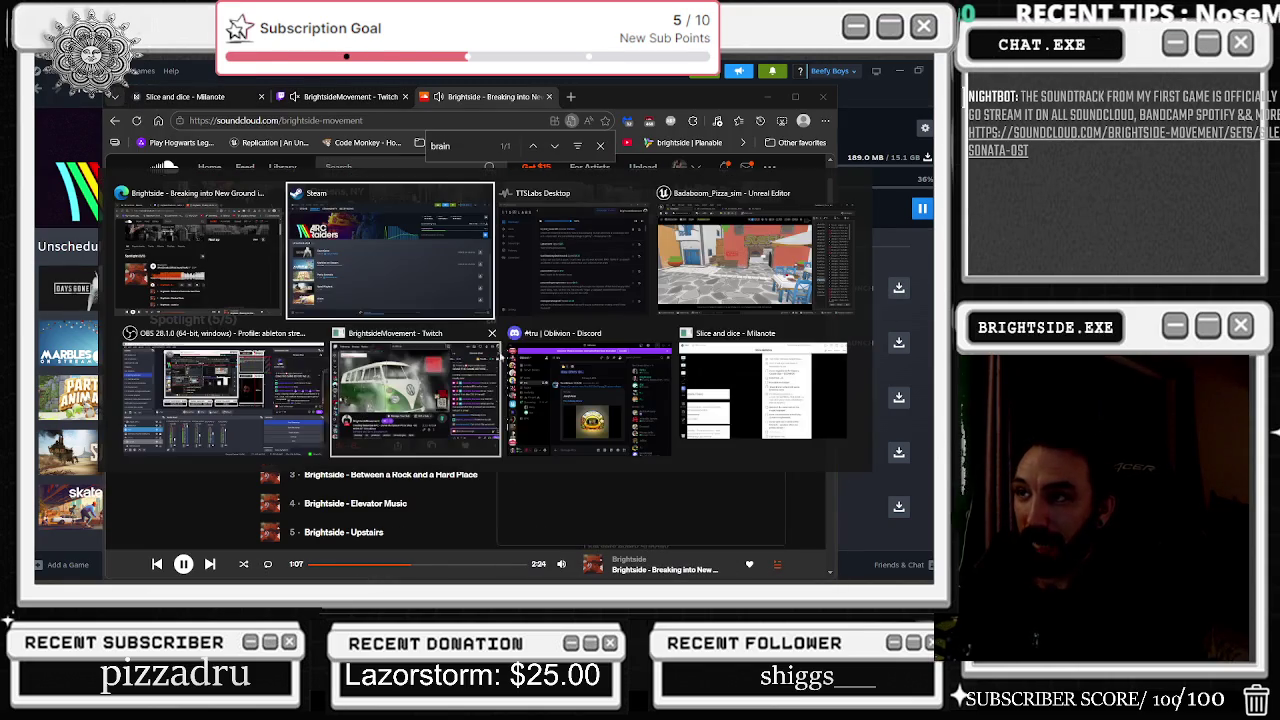
{"action": "left_click", "coordinate": [405, 403]}
{"action": "key", "text": "alt+Tab"}
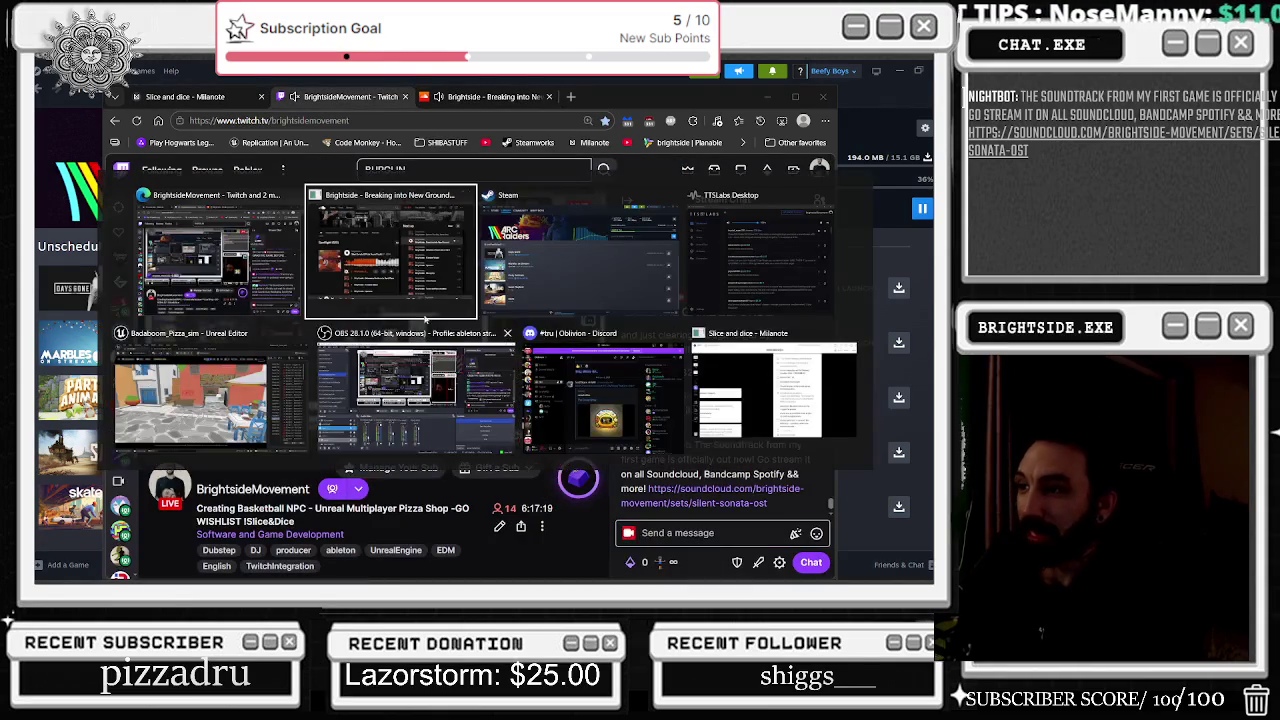
{"action": "left_click", "coordinate": [363, 414]}
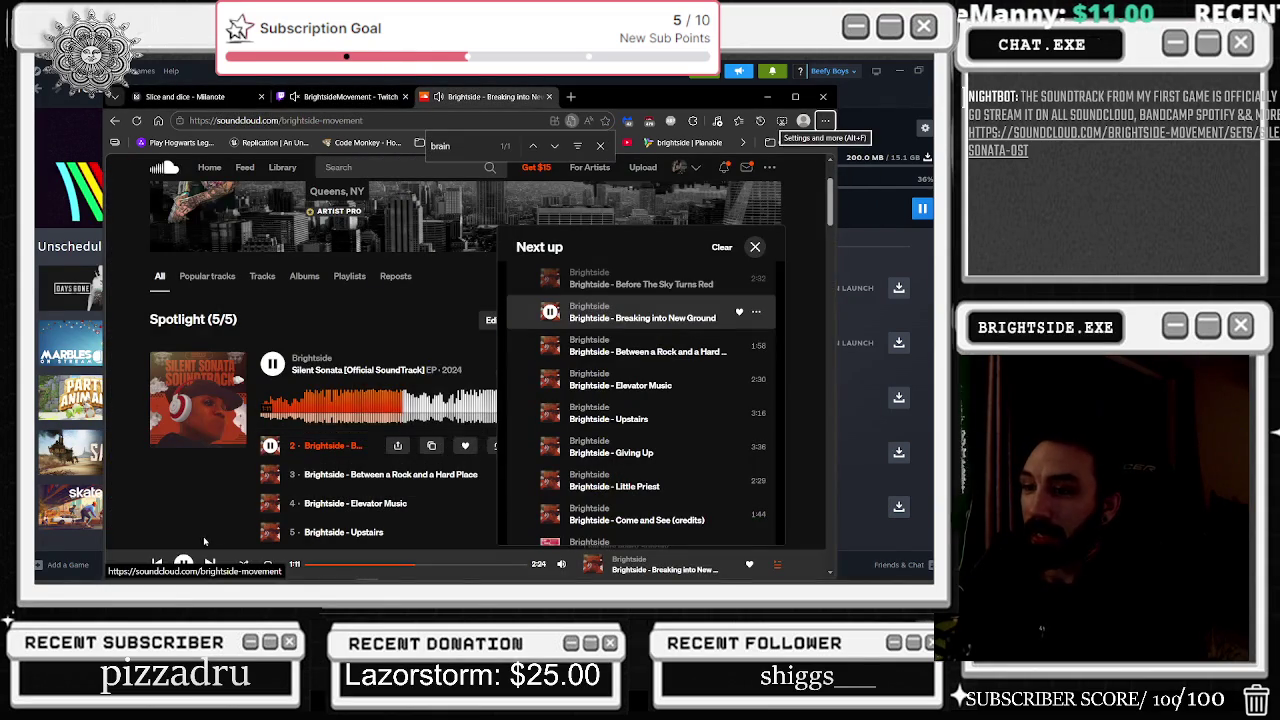
{"action": "key", "text": "space"}
Step: Check the TTS Labs window, then return to the SoundCloud artist page
{"action": "key", "text": "alt+Tab"}
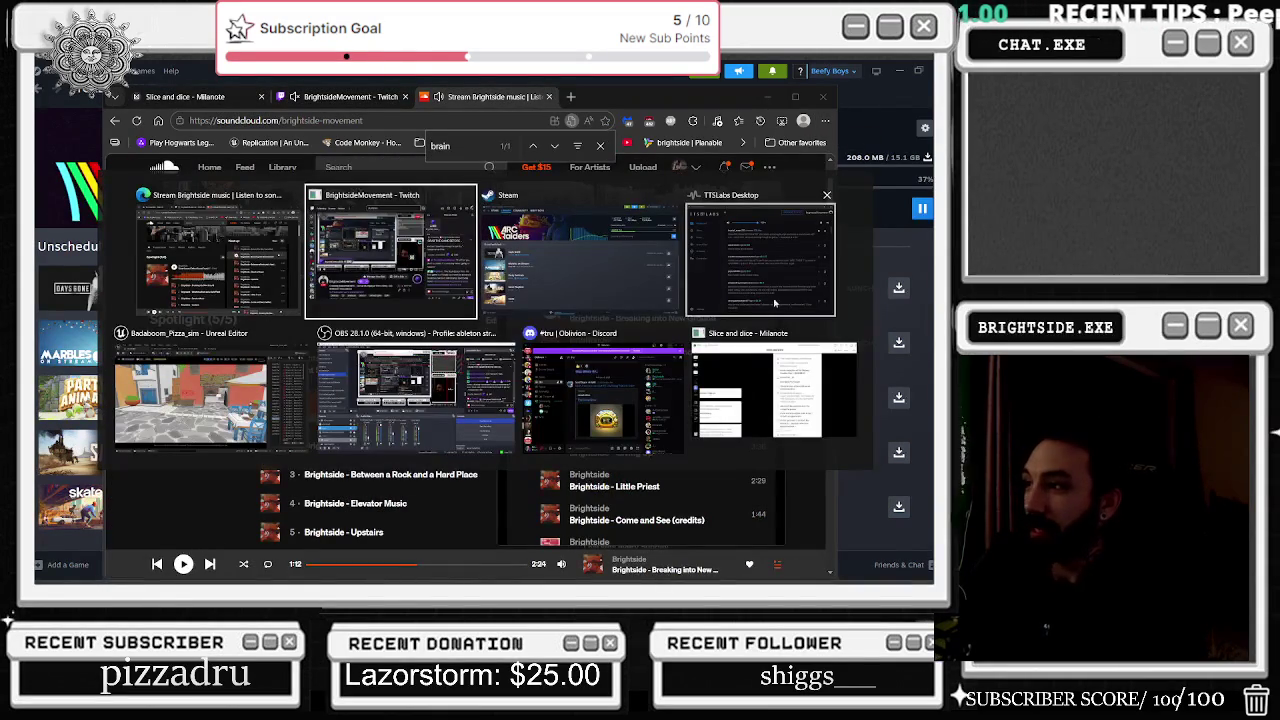
{"action": "left_click", "coordinate": [760, 255]}
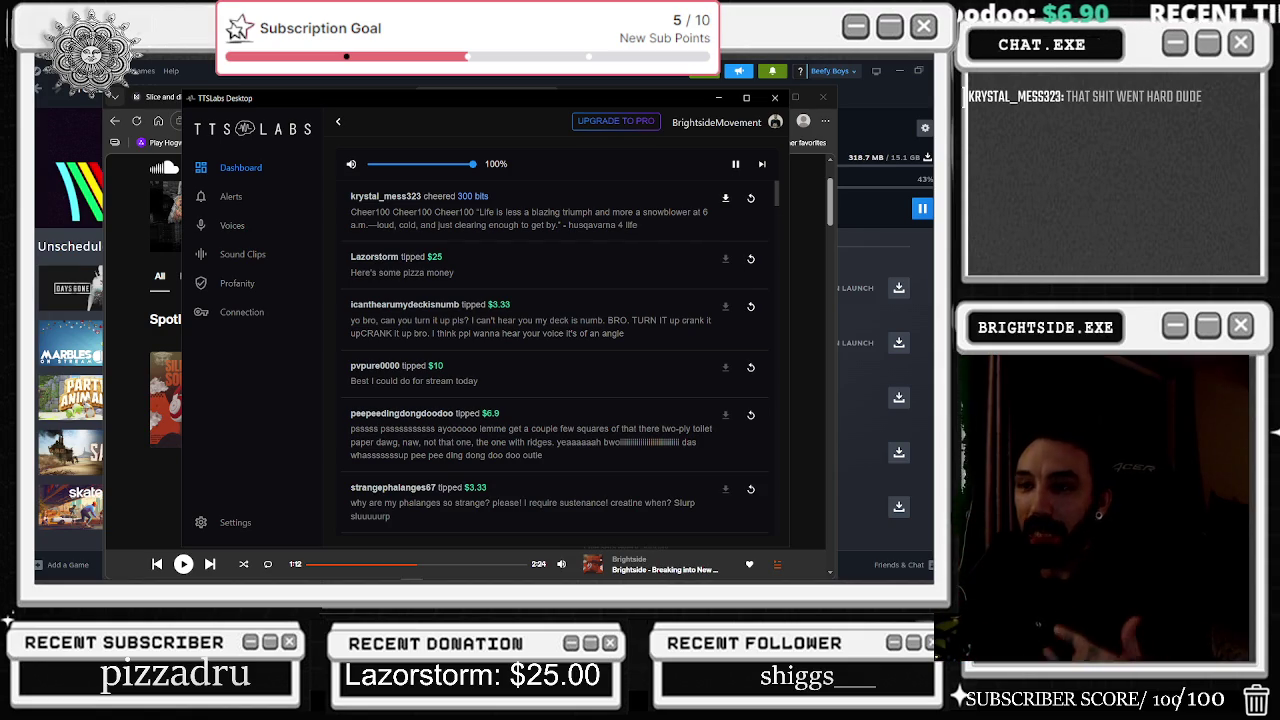
{"action": "left_click", "coordinate": [151, 485]}
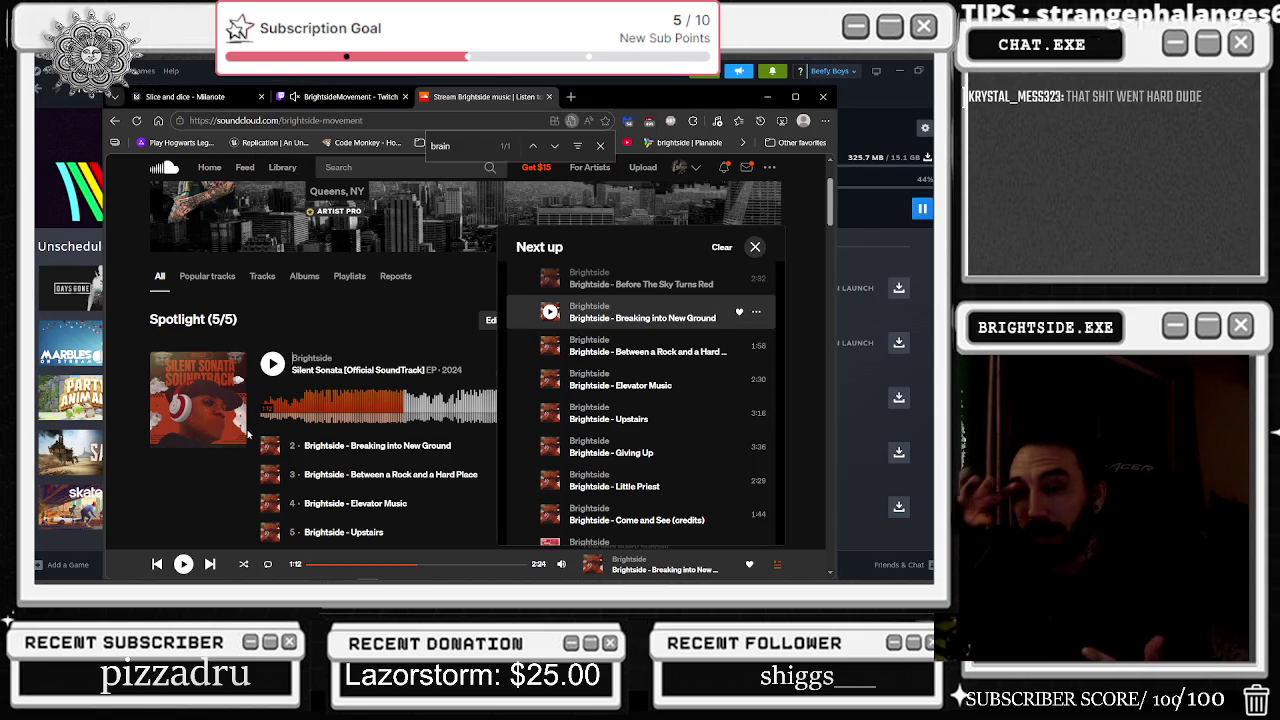
Step: Go to youtube.com in a new browser tab
{"action": "left_click", "coordinate": [571, 97]}
{"action": "type", "text": "yt"}
{"action": "key", "text": "BackSpace"}
{"action": "type", "text": "out"}
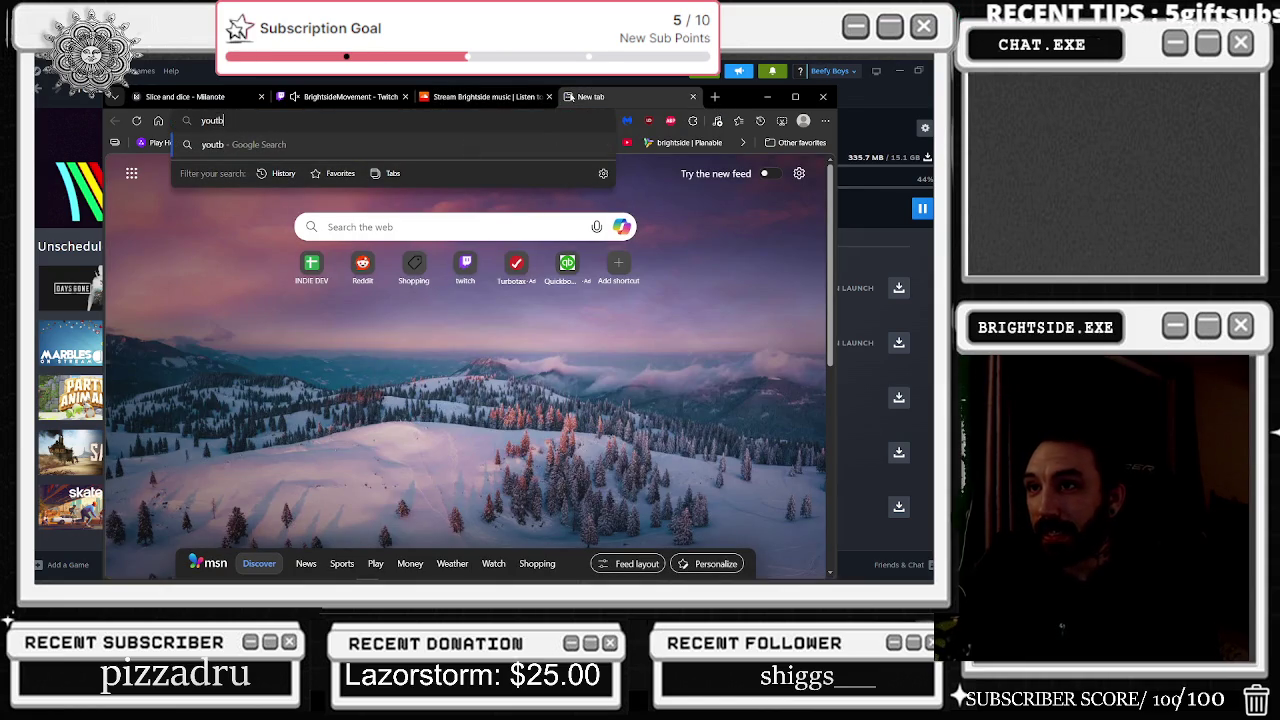
{"action": "type", "text": "ube."}
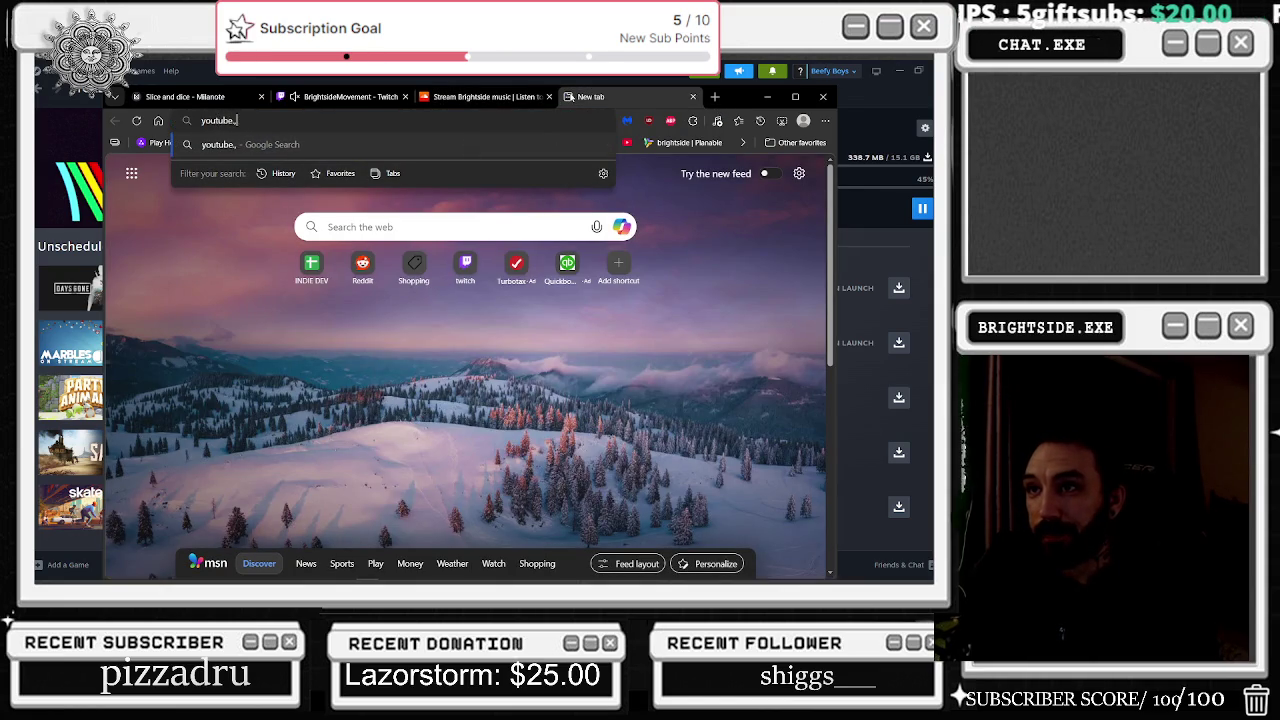
{"action": "type", "text": "ccom"}
{"action": "key", "text": "Return"}
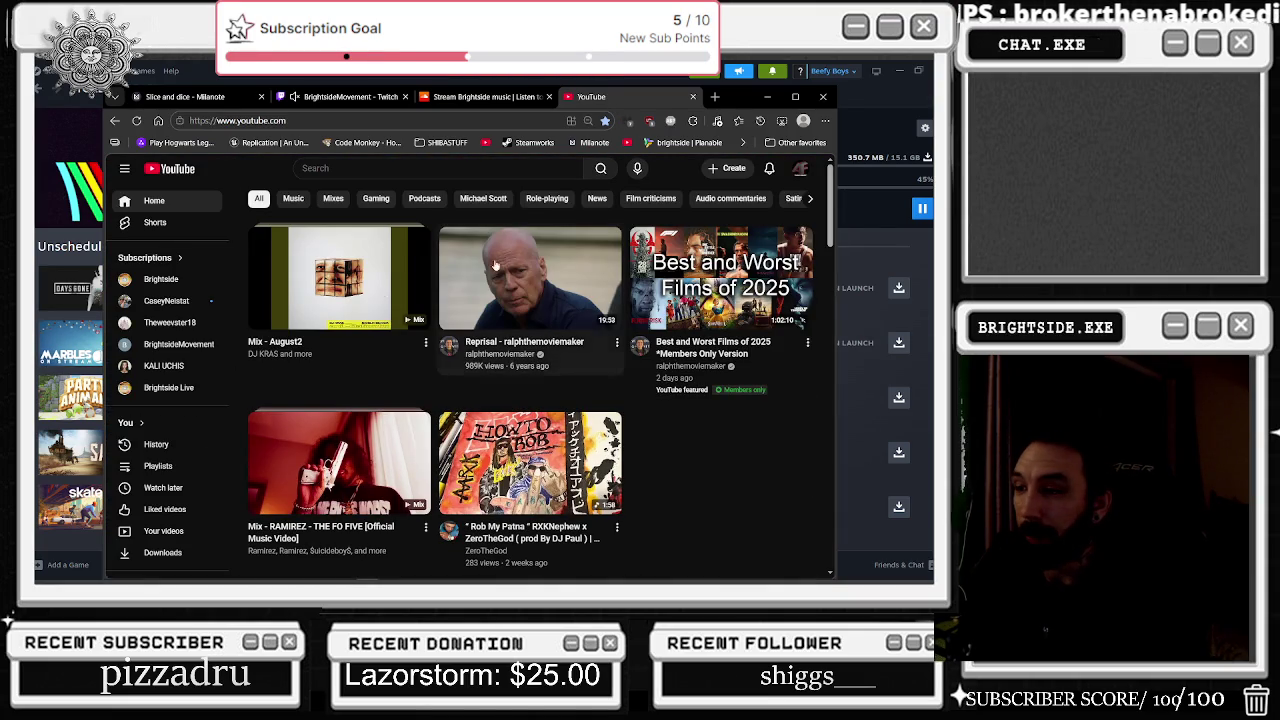
Step: Search 'make a move', pick the Cypress Hill suggestion and open the first result
{"action": "left_click", "coordinate": [370, 168]}
{"action": "type", "text": "make a move"}
{"action": "key", "text": "Down"}
{"action": "key", "text": "Return"}
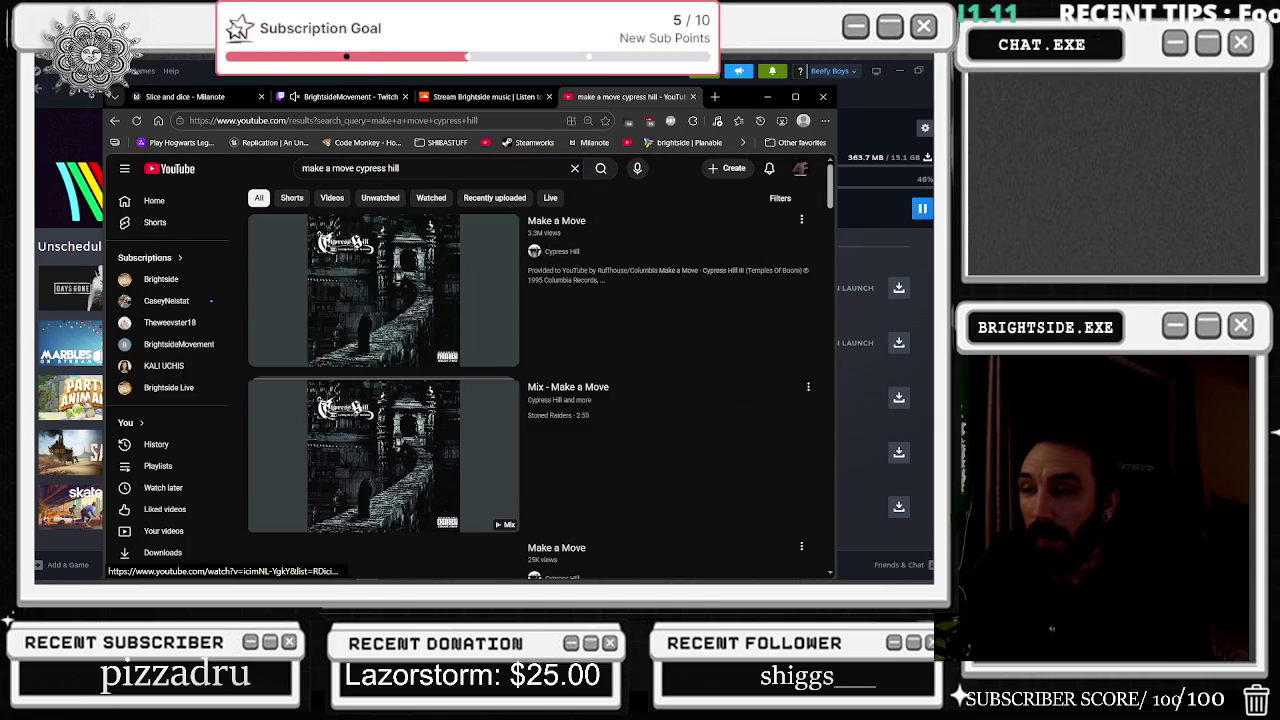
{"action": "left_click", "coordinate": [298, 267]}
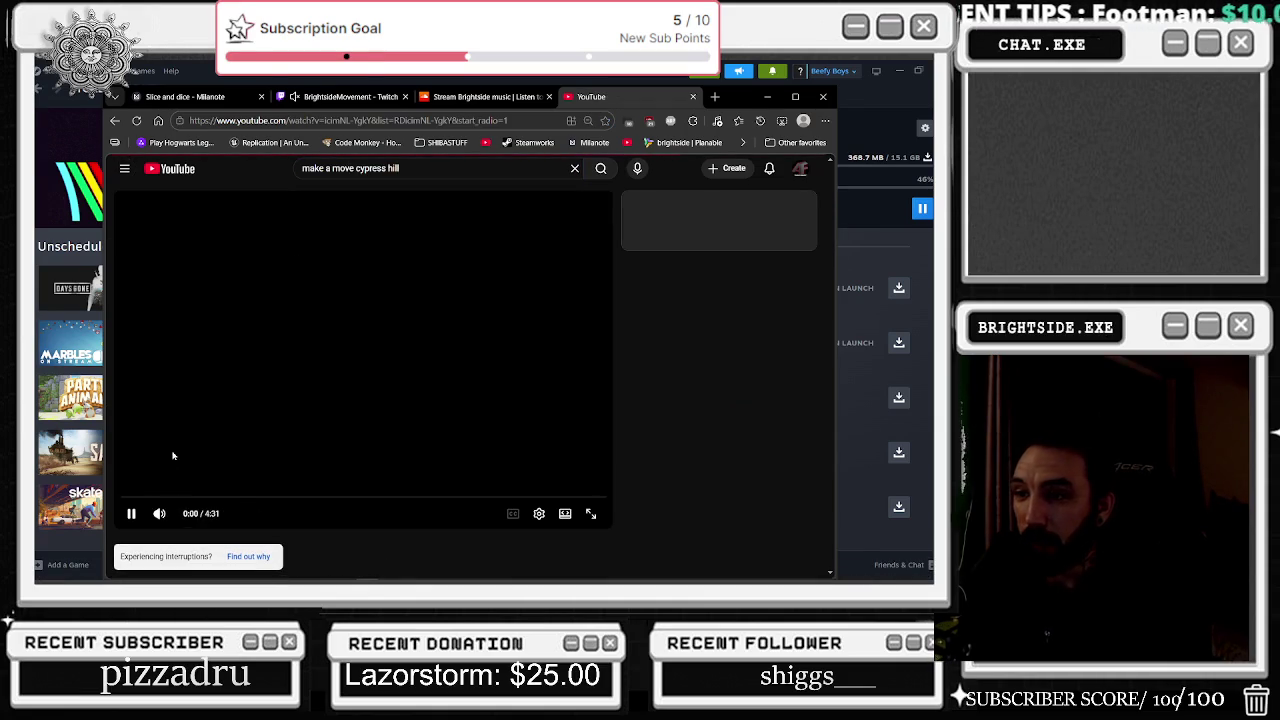
Step: Pause the Make a Move video, resume it, and pause it again
{"action": "left_click", "coordinate": [214, 372]}
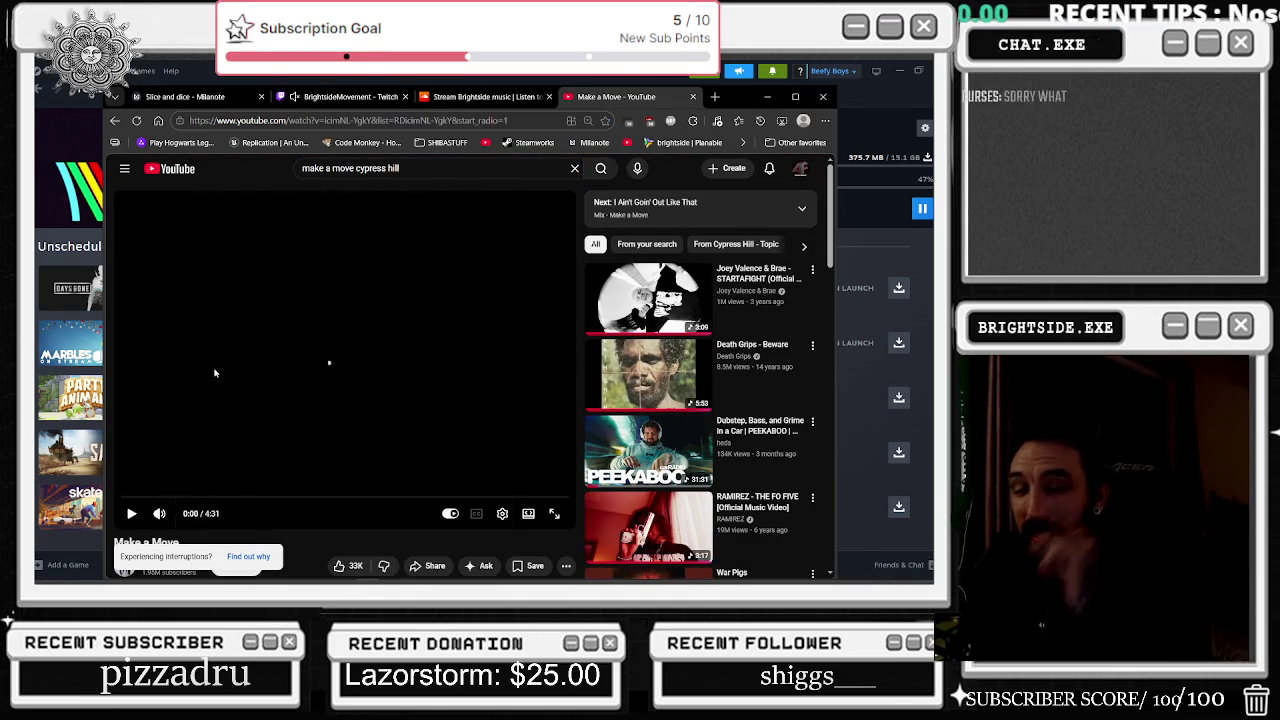
{"action": "left_click", "coordinate": [125, 512]}
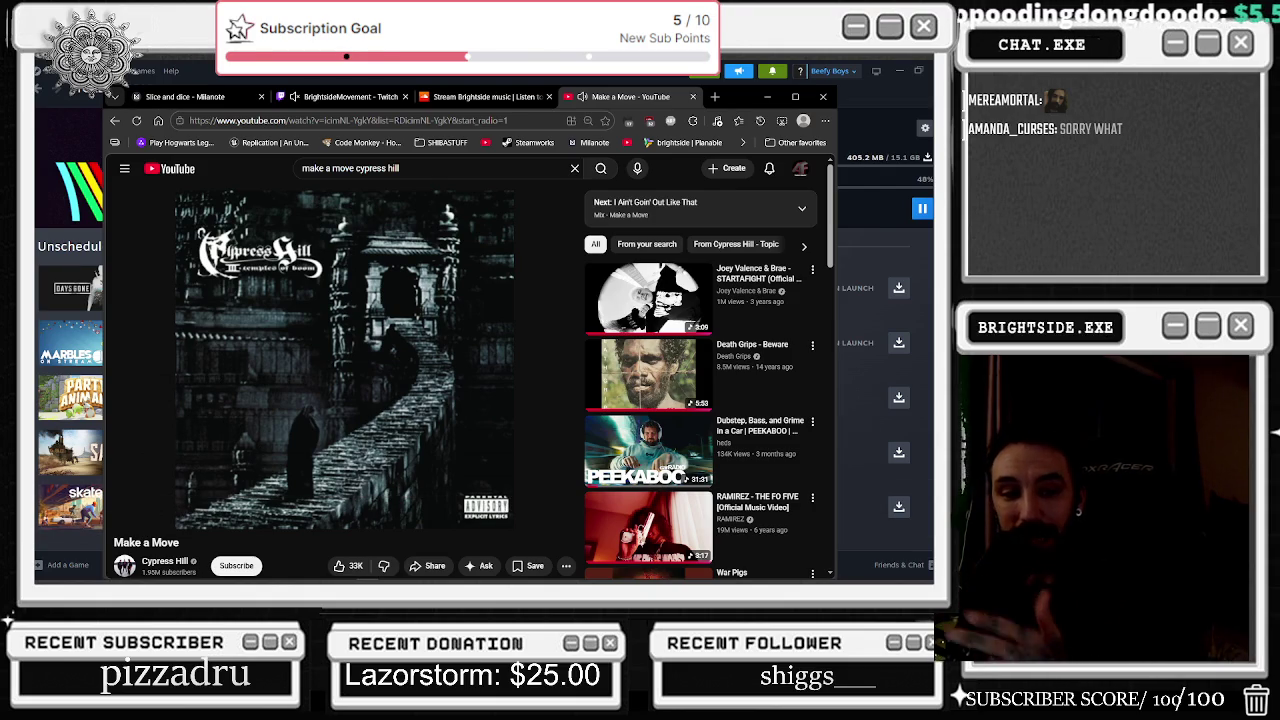
{"action": "key", "text": "space"}
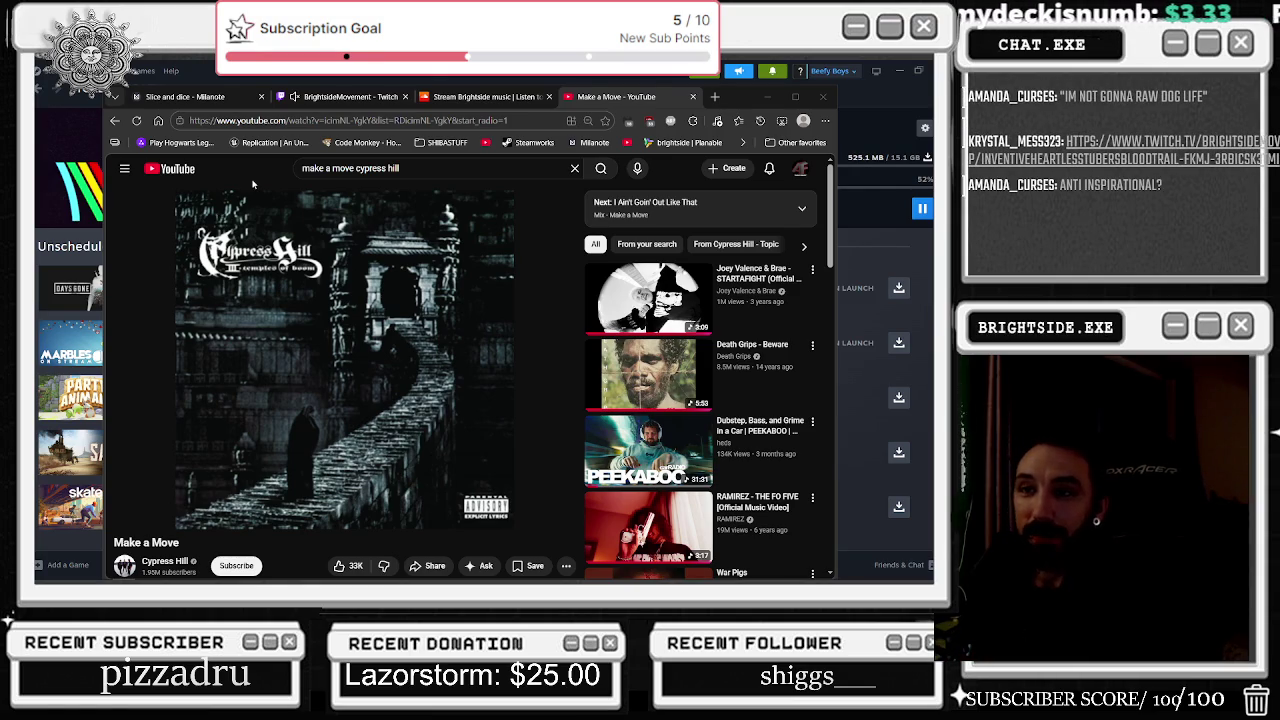
{"action": "mouse_move", "coordinate": [233, 207]}
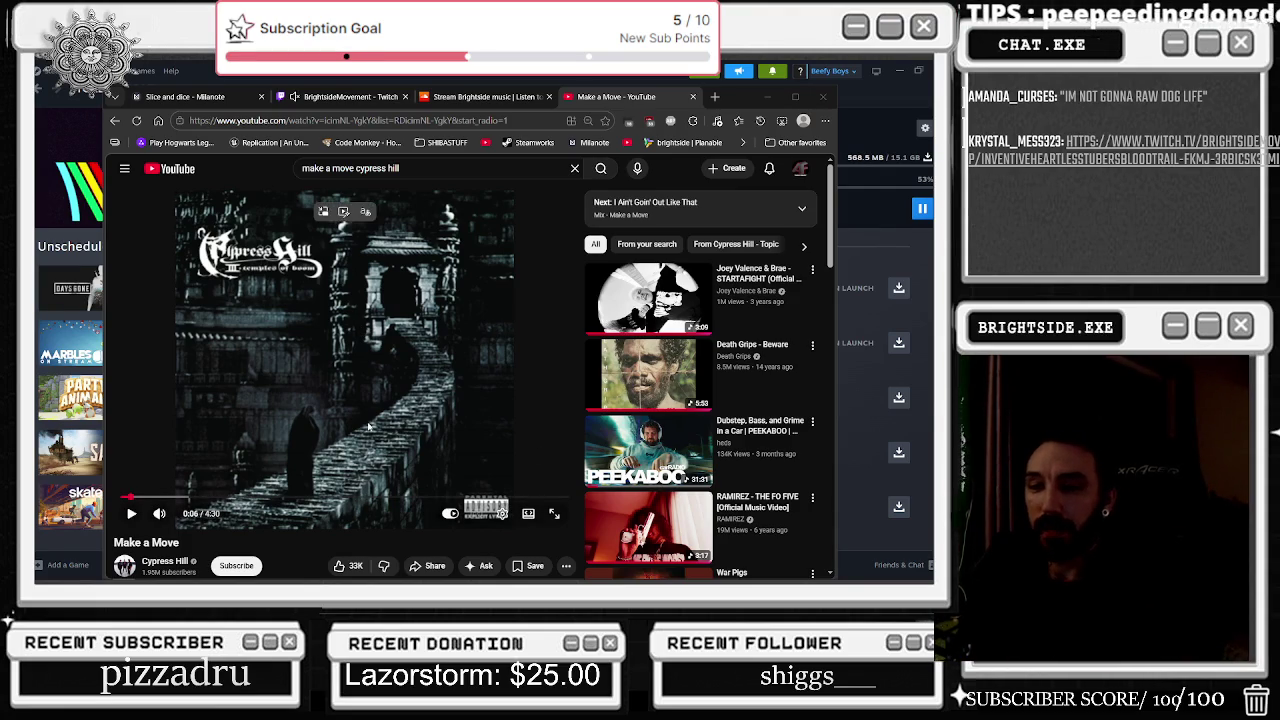
Step: Pause Make a Move near 0:04, then type 'david goggins' into the YouTube search
{"action": "left_click", "coordinate": [122, 497]}
{"action": "left_click", "coordinate": [230, 400]}
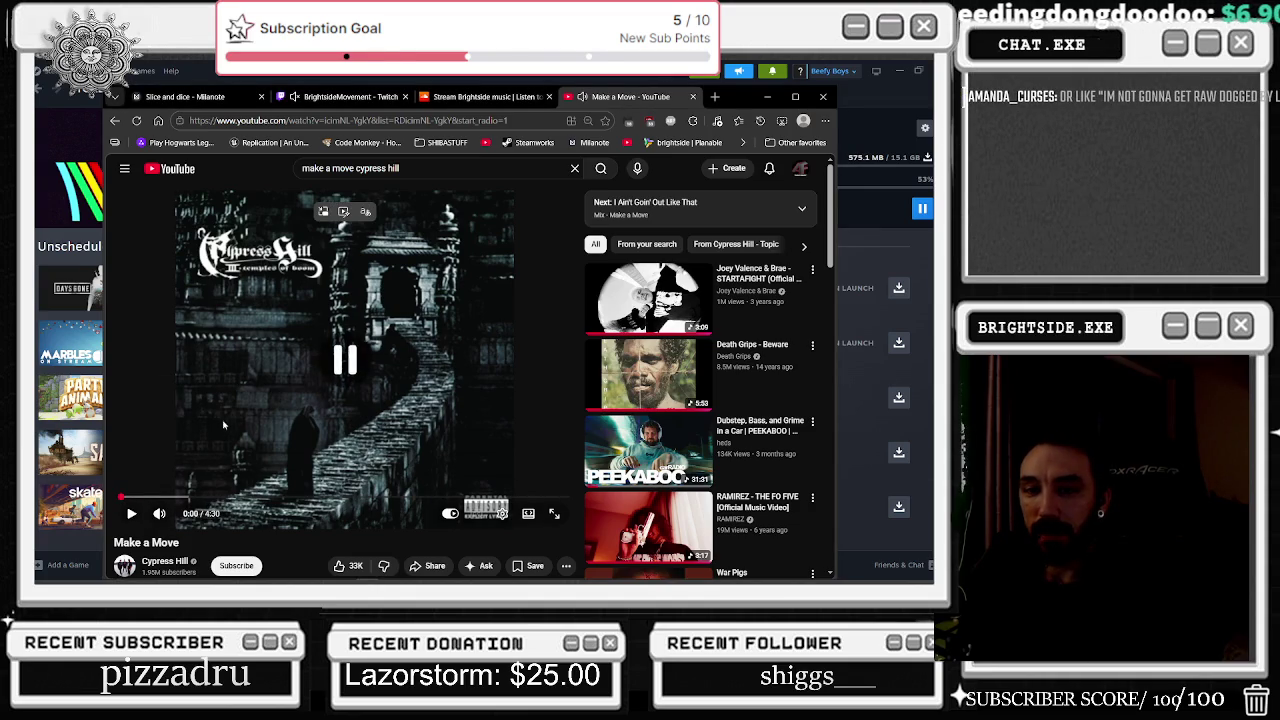
{"action": "left_click", "coordinate": [168, 457]}
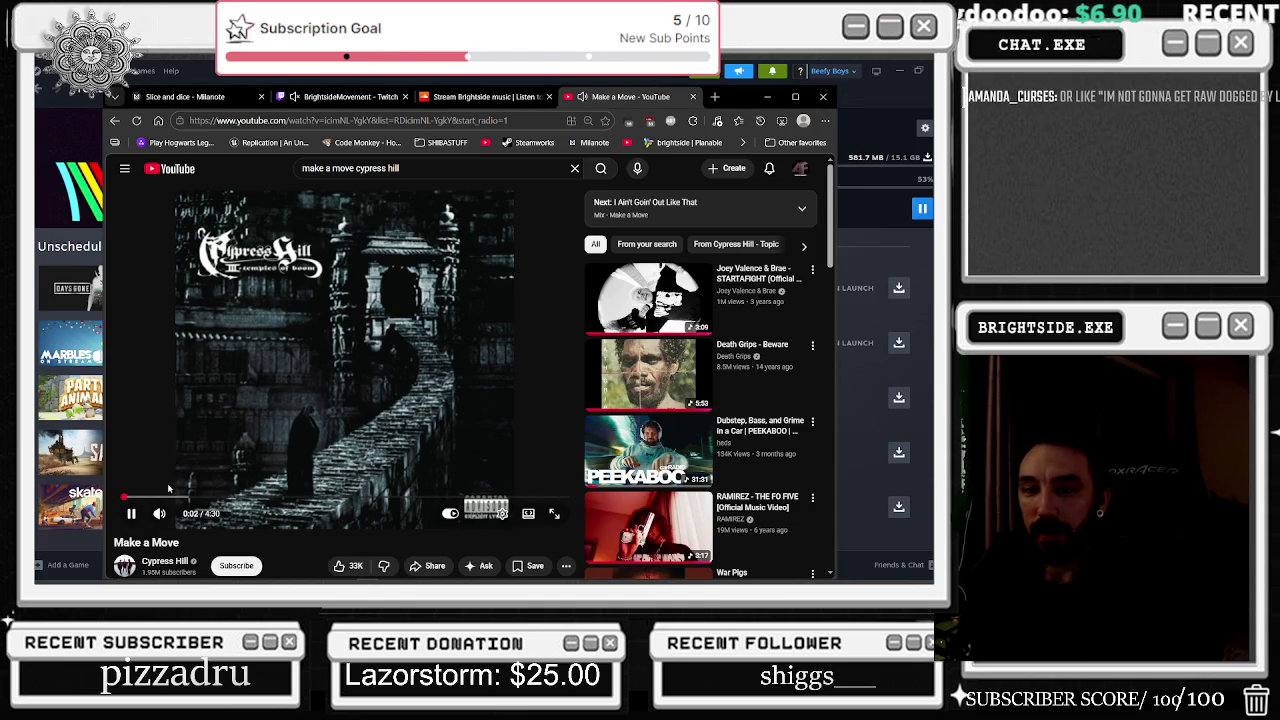
{"action": "left_click", "coordinate": [279, 345]}
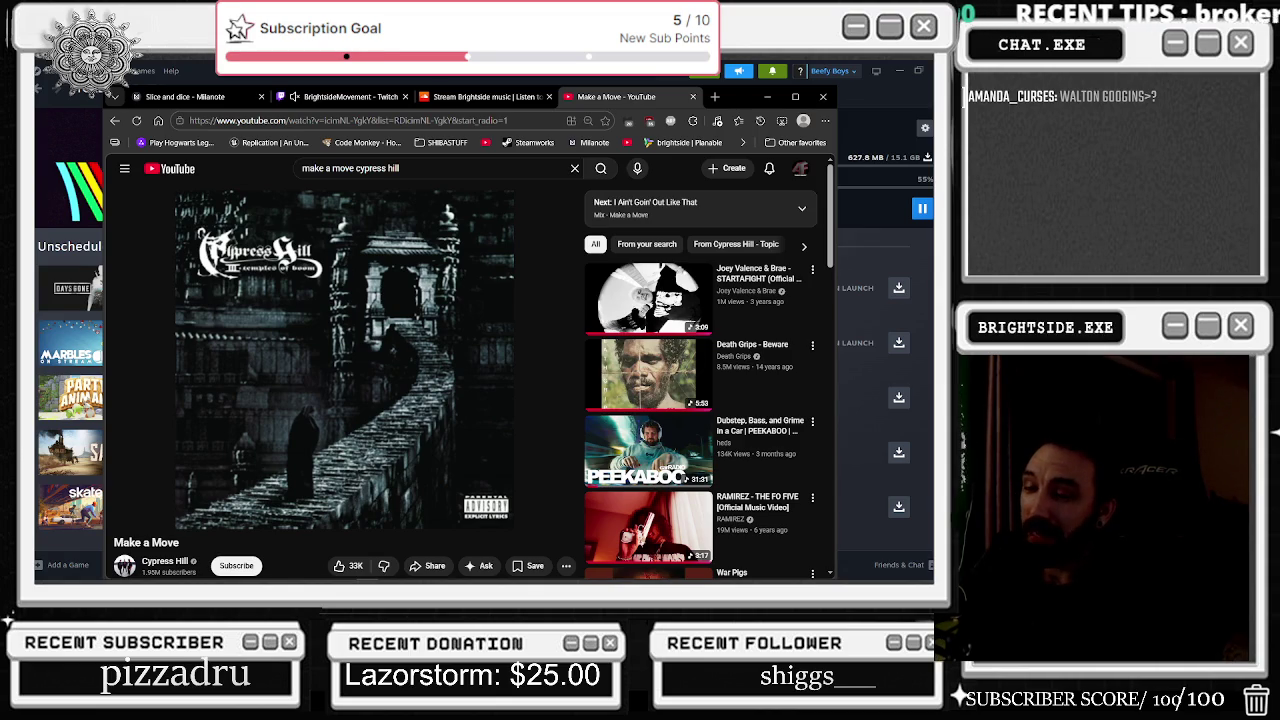
{"action": "mouse_move", "coordinate": [282, 344]}
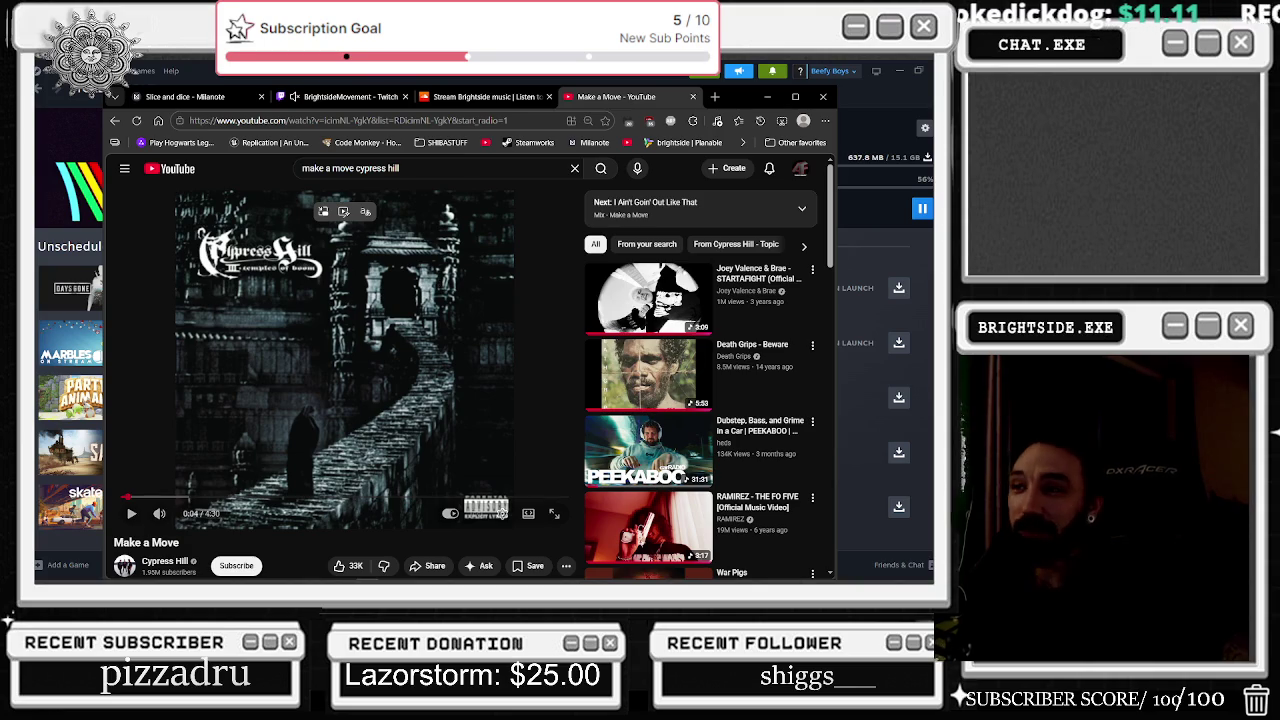
{"action": "type", "text": "/david gog"}
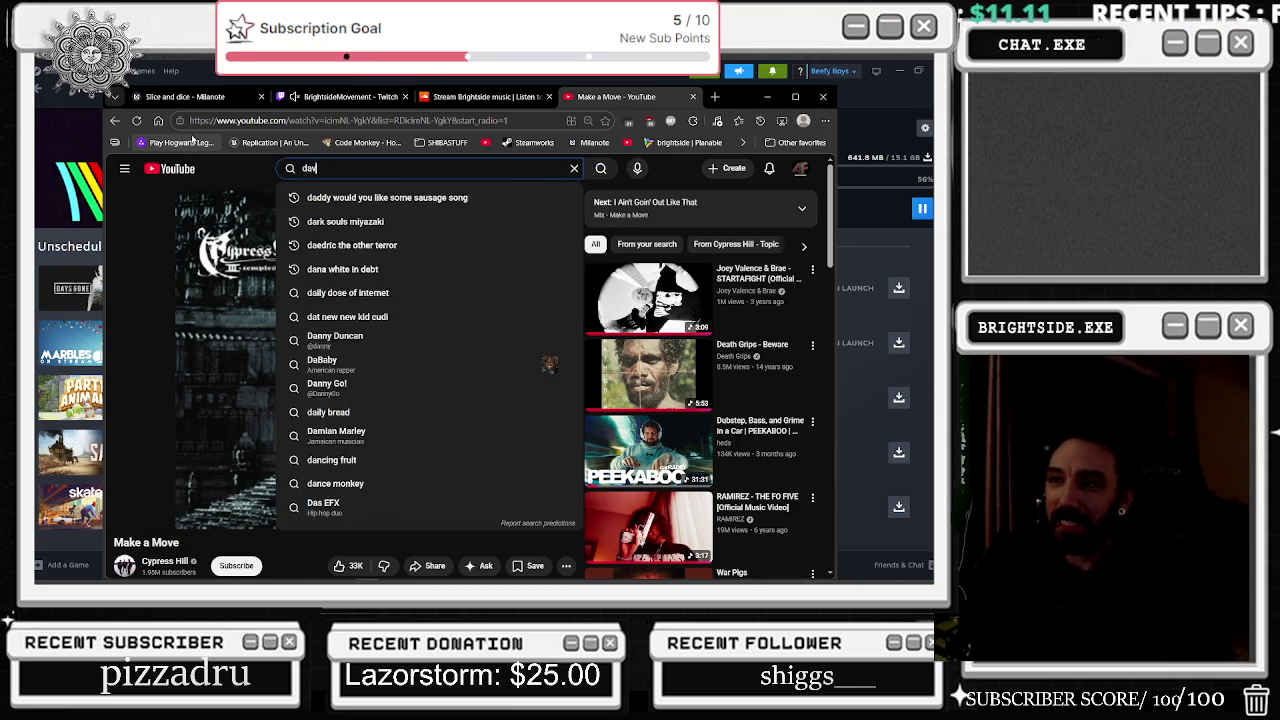
{"action": "type", "text": "gins"}
Step: Run the 'david goggins' search and scroll down through the results
{"action": "key", "text": "Return"}
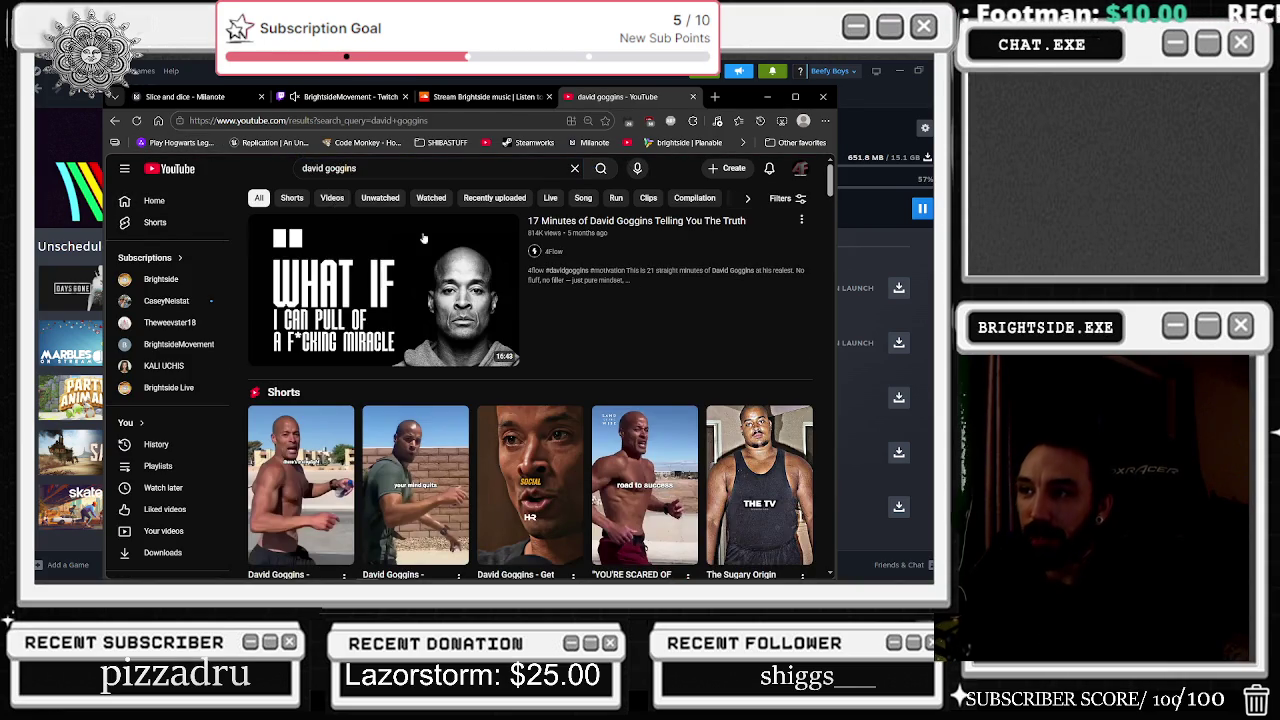
{"action": "scroll", "coordinate": [709, 340], "scroll_direction": "down", "scroll_amount": 1}
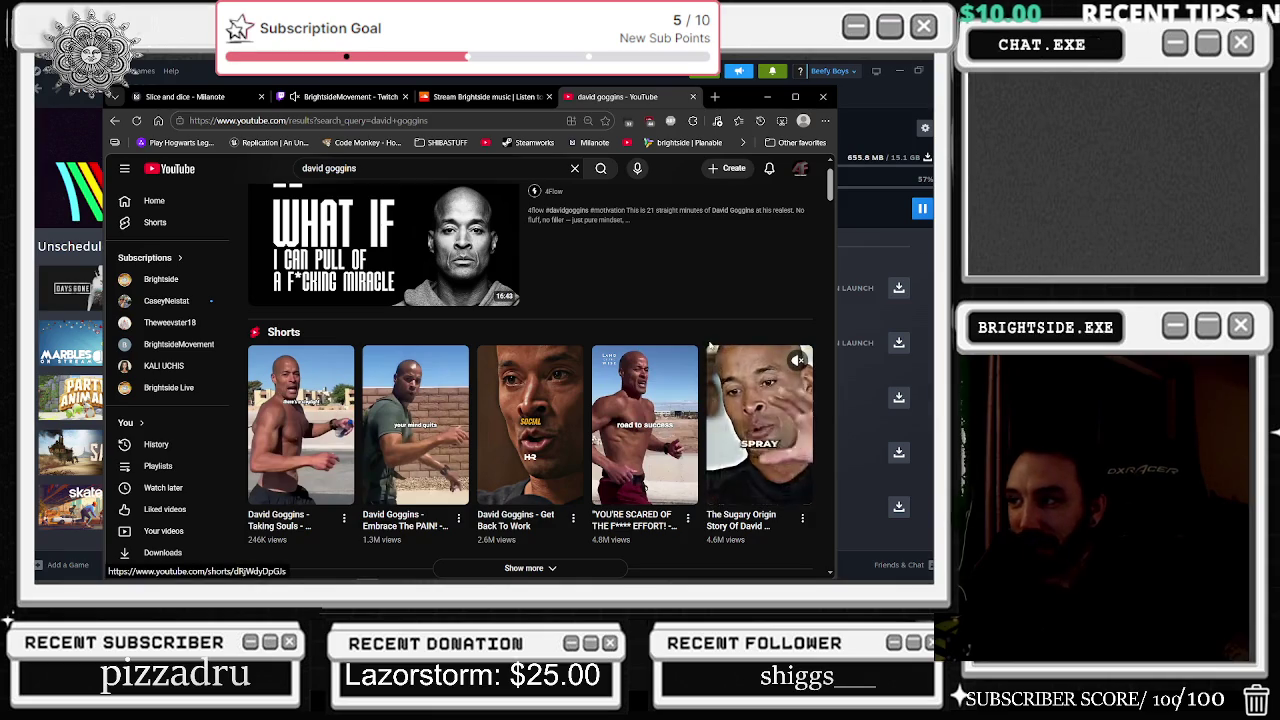
{"action": "scroll", "coordinate": [727, 379], "scroll_direction": "down", "scroll_amount": 1}
{"action": "scroll", "coordinate": [727, 379], "scroll_direction": "down", "scroll_amount": 2}
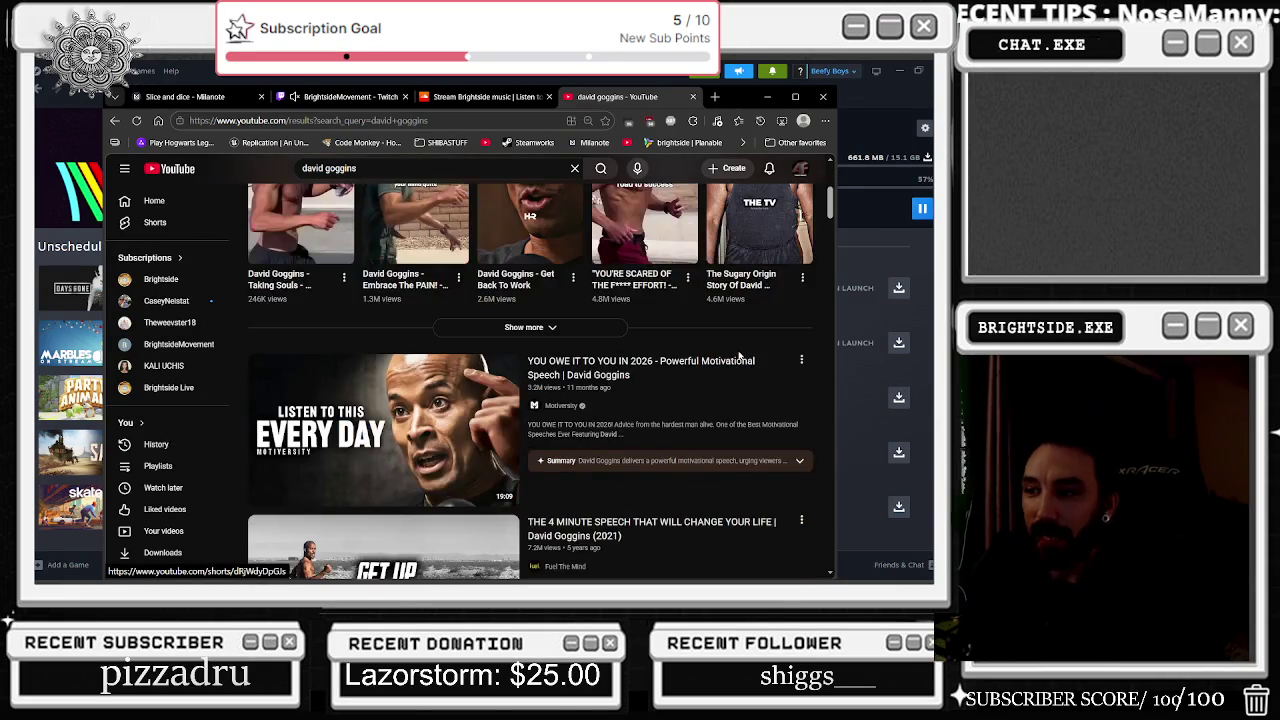
{"action": "scroll", "coordinate": [727, 357], "scroll_direction": "down", "scroll_amount": 2}
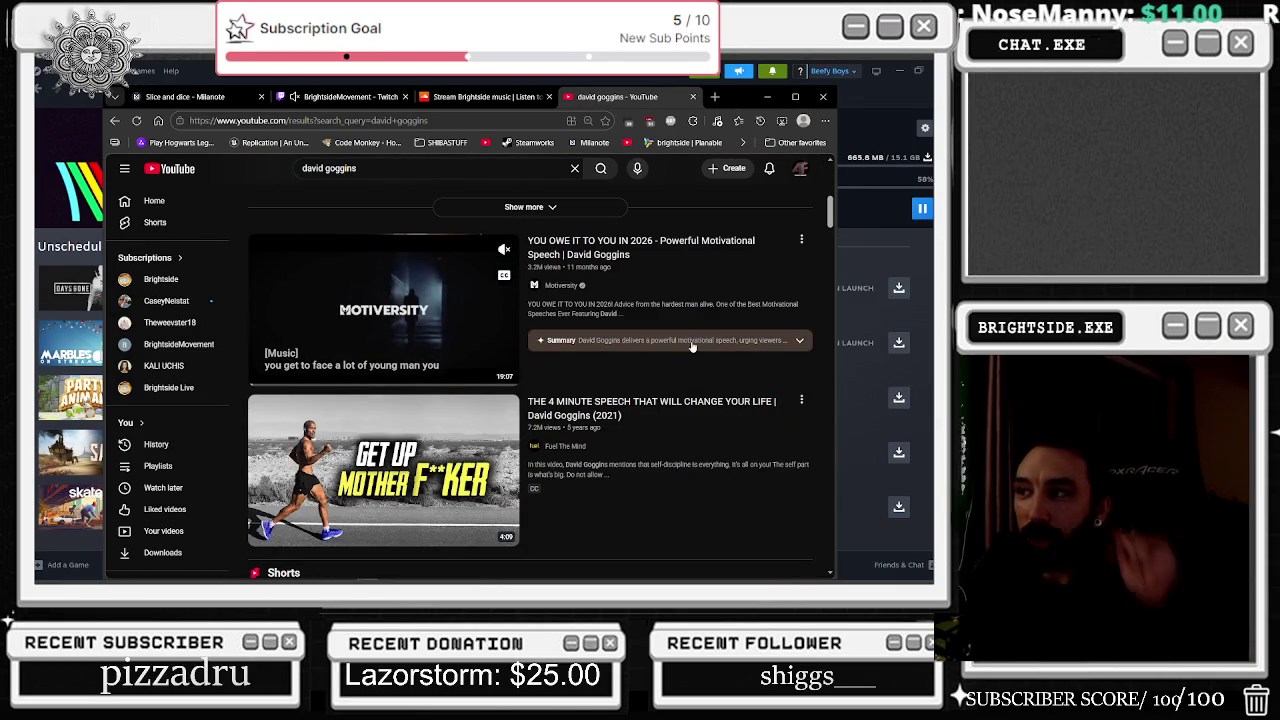
{"action": "scroll", "coordinate": [627, 440], "scroll_direction": "down", "scroll_amount": 1}
{"action": "scroll", "coordinate": [483, 451], "scroll_direction": "down", "scroll_amount": 4}
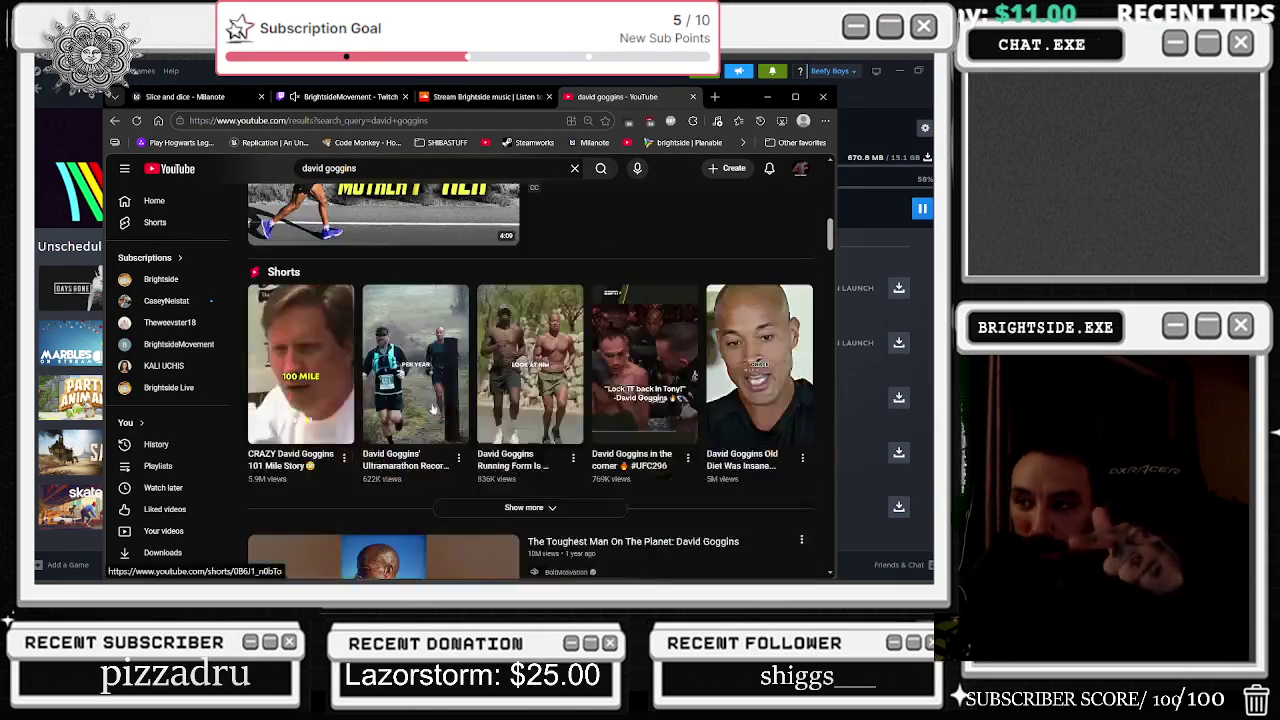
{"action": "scroll", "coordinate": [485, 365], "scroll_direction": "down", "scroll_amount": 1}
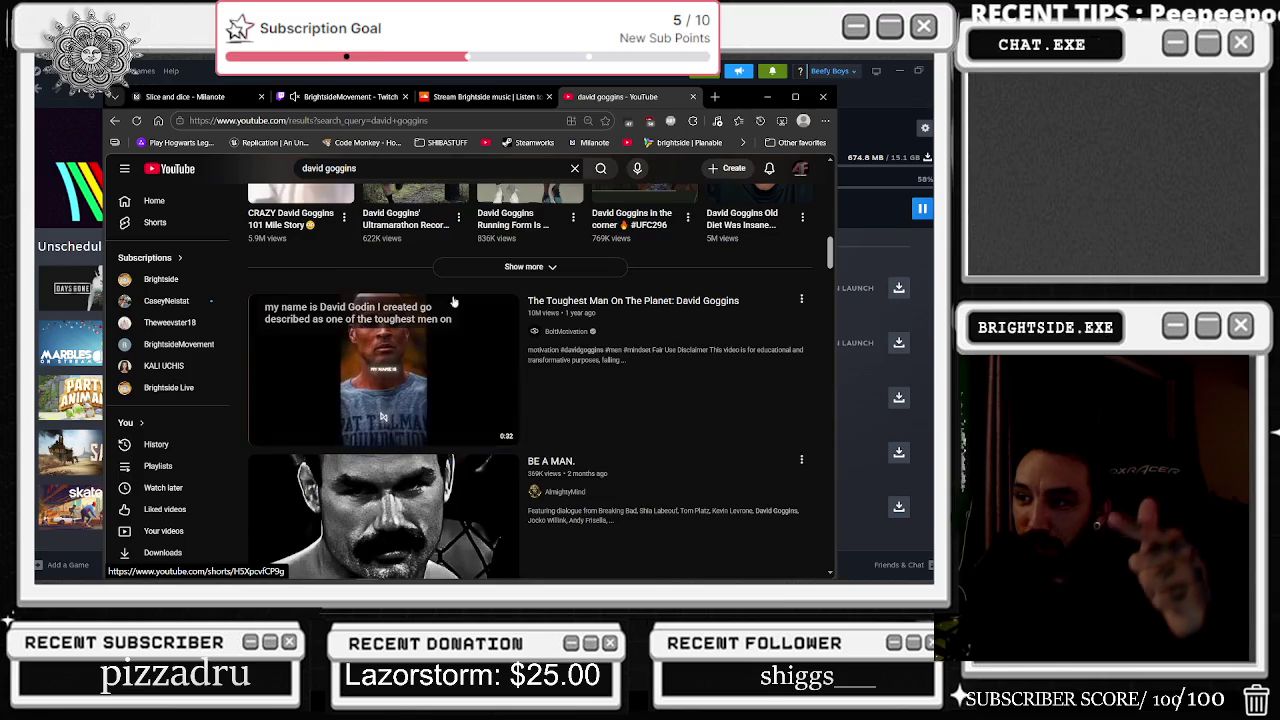
{"action": "scroll", "coordinate": [440, 352], "scroll_direction": "down", "scroll_amount": 6}
Step: Scroll back up to the Shorts row and open the 'Taking Souls' Short
{"action": "scroll", "coordinate": [445, 360], "scroll_direction": "up", "scroll_amount": 2}
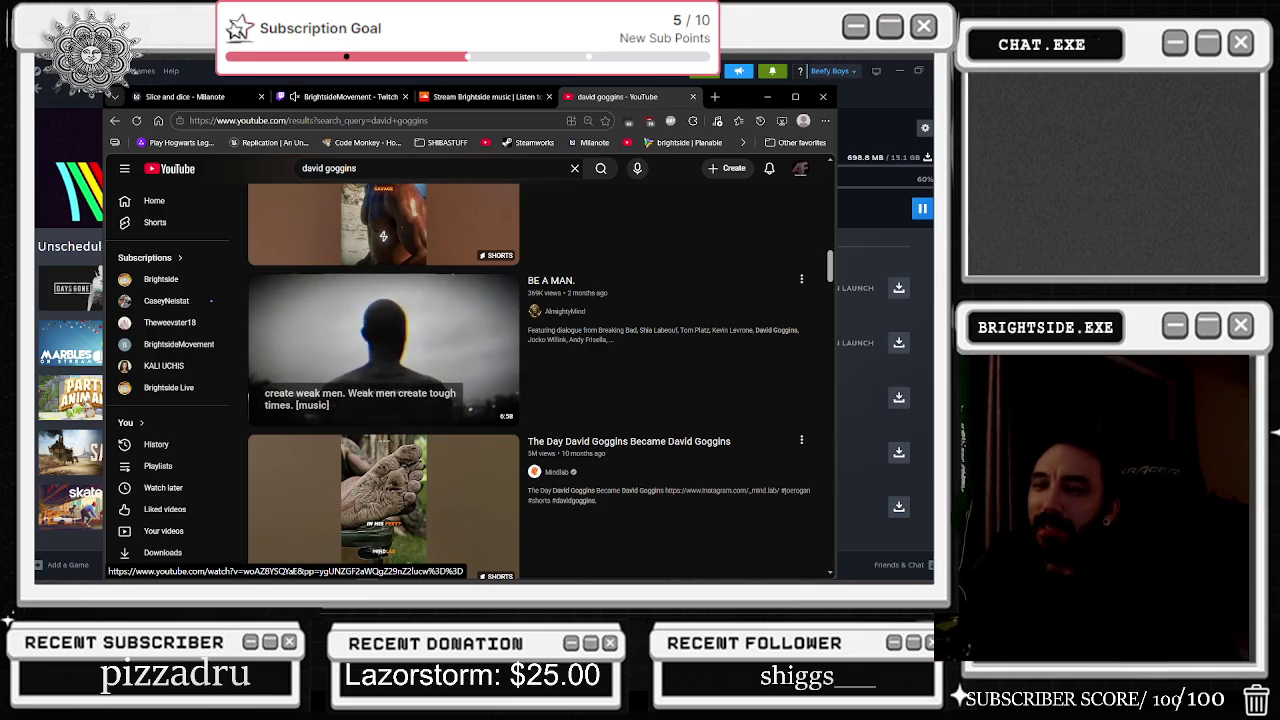
{"action": "scroll", "coordinate": [422, 453], "scroll_direction": "down", "scroll_amount": 2}
{"action": "scroll", "coordinate": [422, 453], "scroll_direction": "down", "scroll_amount": 2}
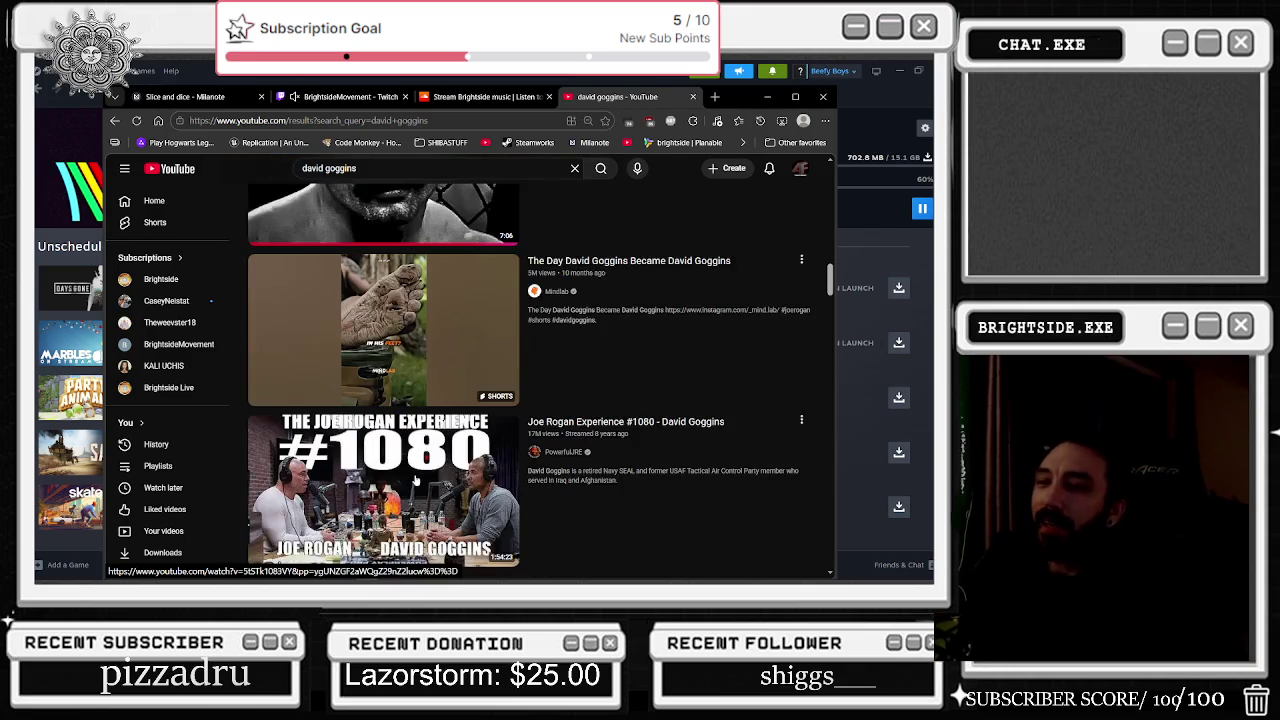
{"action": "scroll", "coordinate": [437, 432], "scroll_direction": "up", "scroll_amount": 1}
{"action": "scroll", "coordinate": [437, 432], "scroll_direction": "down", "scroll_amount": 4}
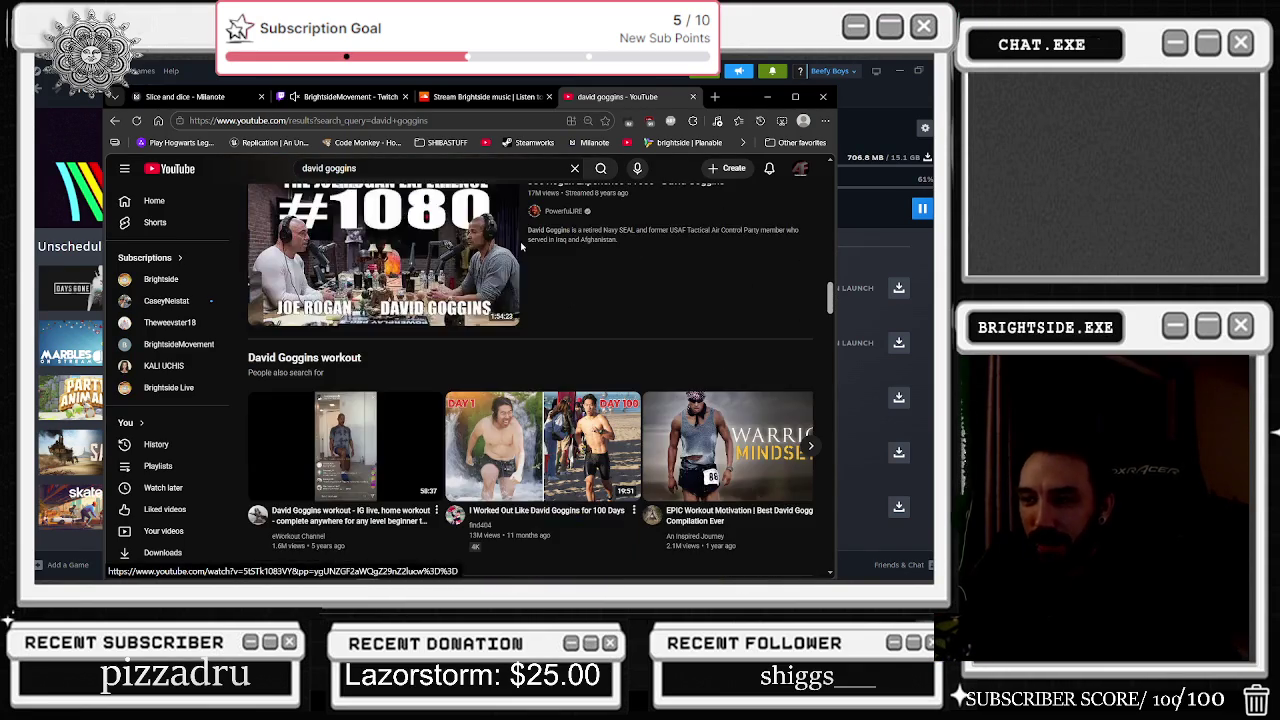
{"action": "scroll", "coordinate": [441, 360], "scroll_direction": "up", "scroll_amount": 10}
{"action": "scroll", "coordinate": [441, 360], "scroll_direction": "up", "scroll_amount": 5}
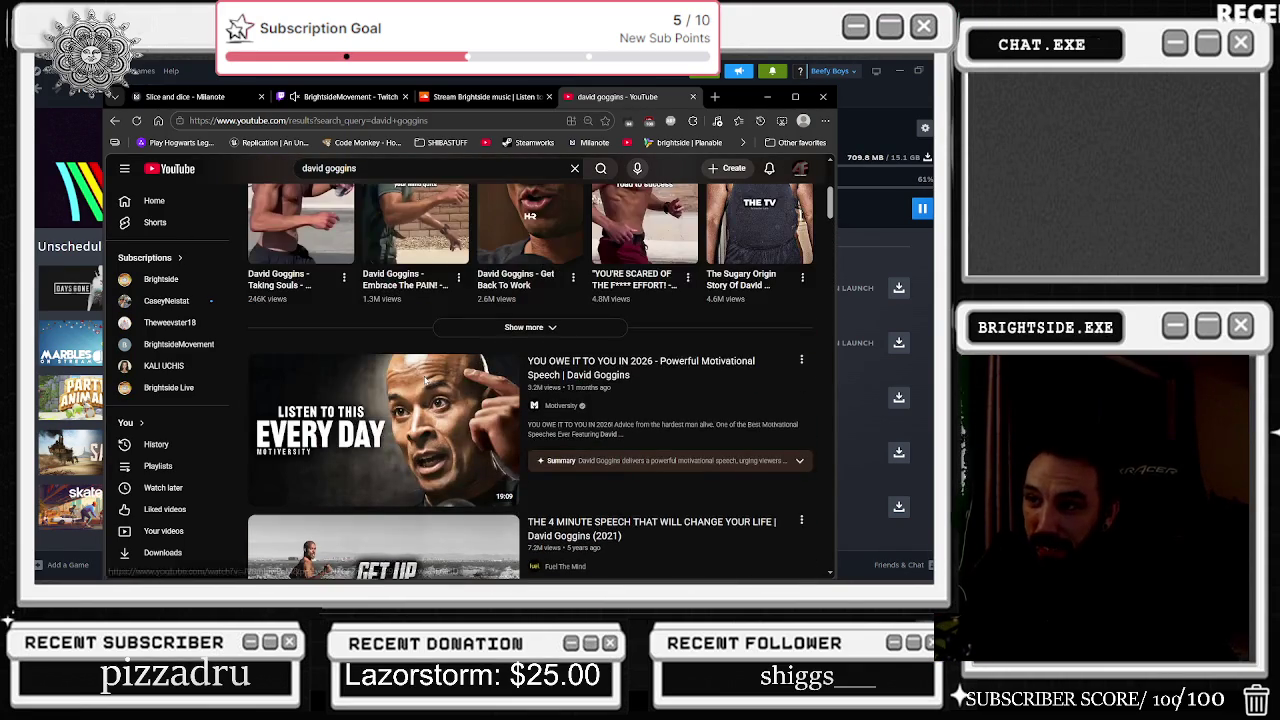
{"action": "scroll", "coordinate": [397, 327], "scroll_direction": "up", "scroll_amount": 3}
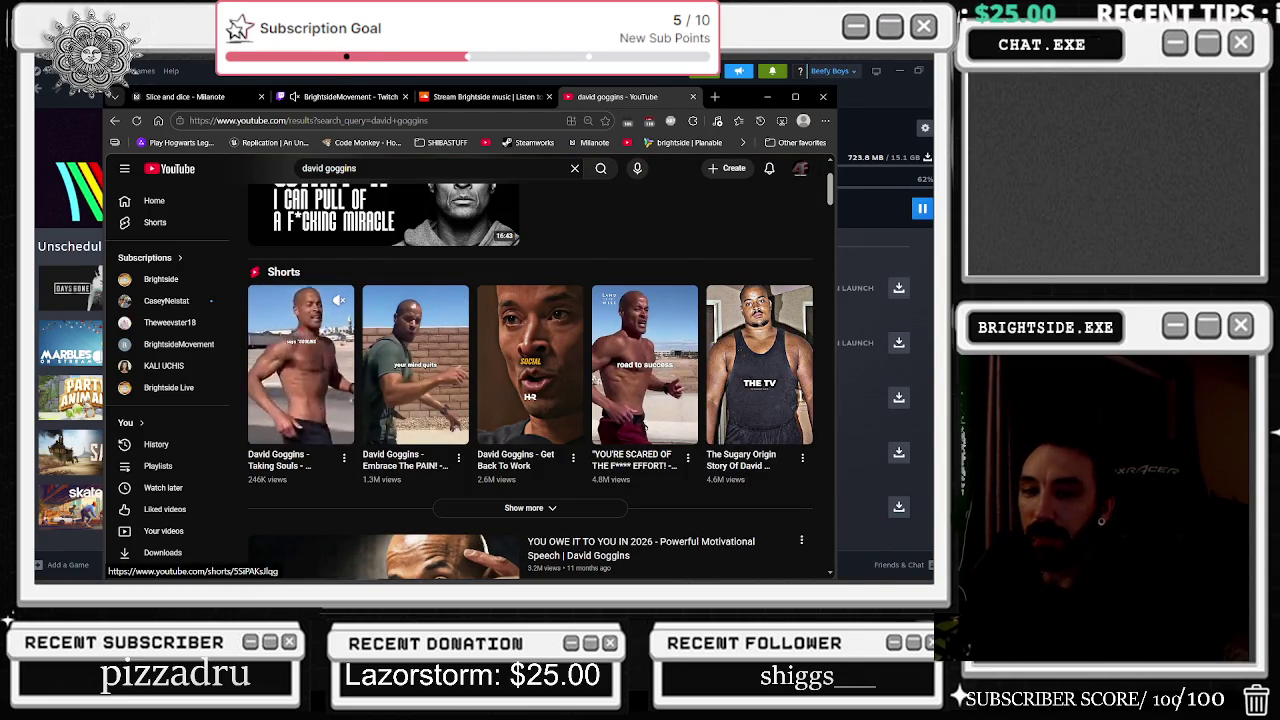
{"action": "left_click", "coordinate": [336, 299]}
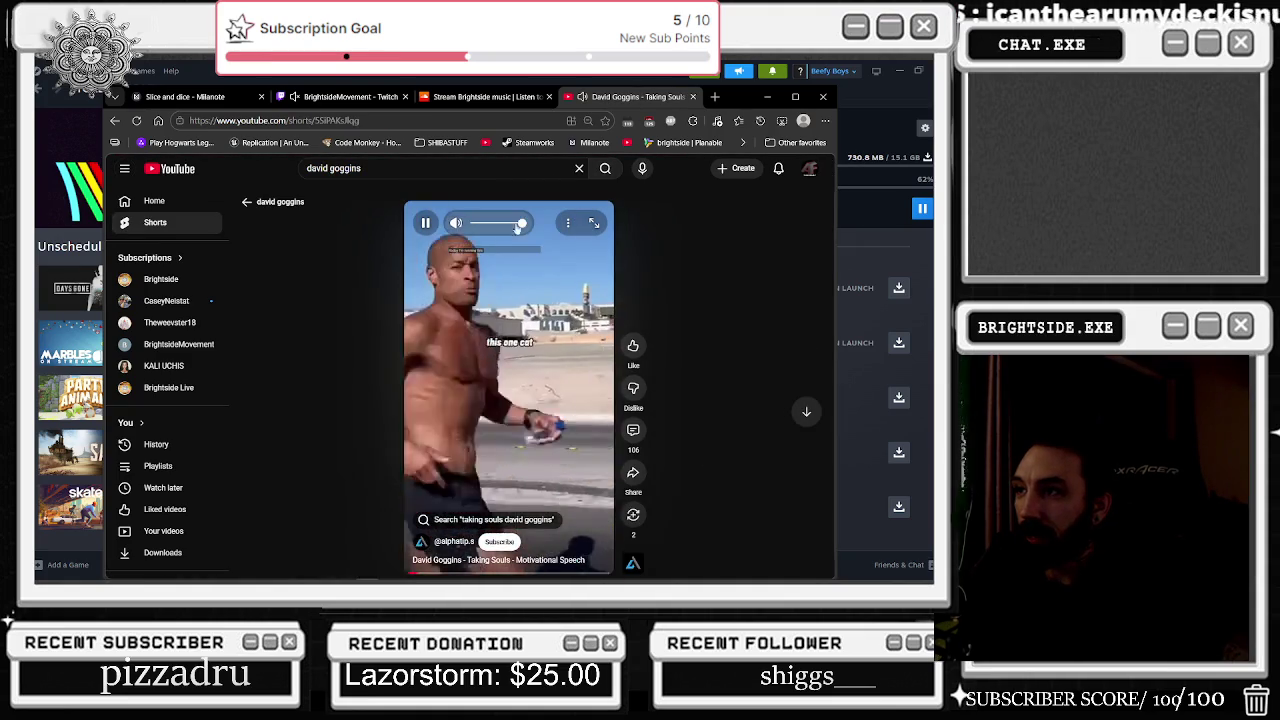
Step: Pause and resume the Taking Souls Short, clearing an accidental text selection
{"action": "left_click", "coordinate": [449, 344]}
{"action": "left_click", "coordinate": [449, 344]}
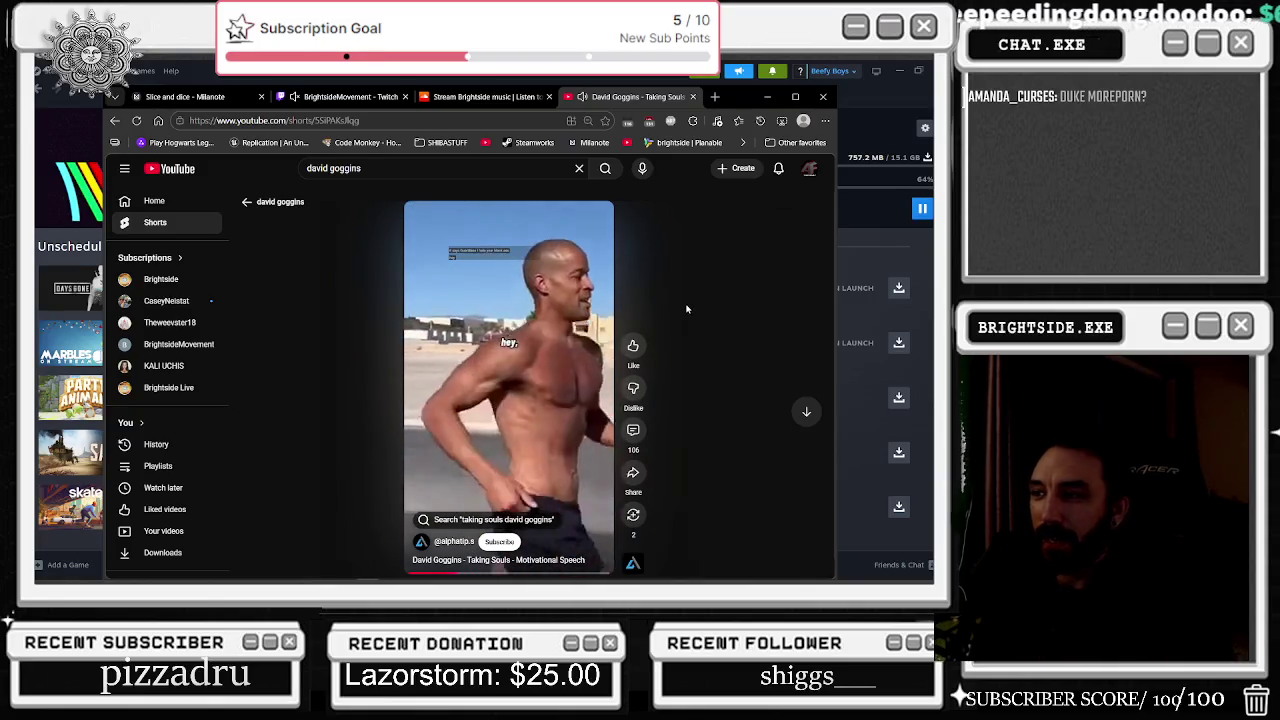
{"action": "mouse_move", "coordinate": [395, 580]}
{"action": "left_mouse_down"}
{"action": "mouse_move", "coordinate": [470, 400]}
{"action": "mouse_move", "coordinate": [488, 228]}
{"action": "left_mouse_up"}
{"action": "left_click", "coordinate": [480, 260]}
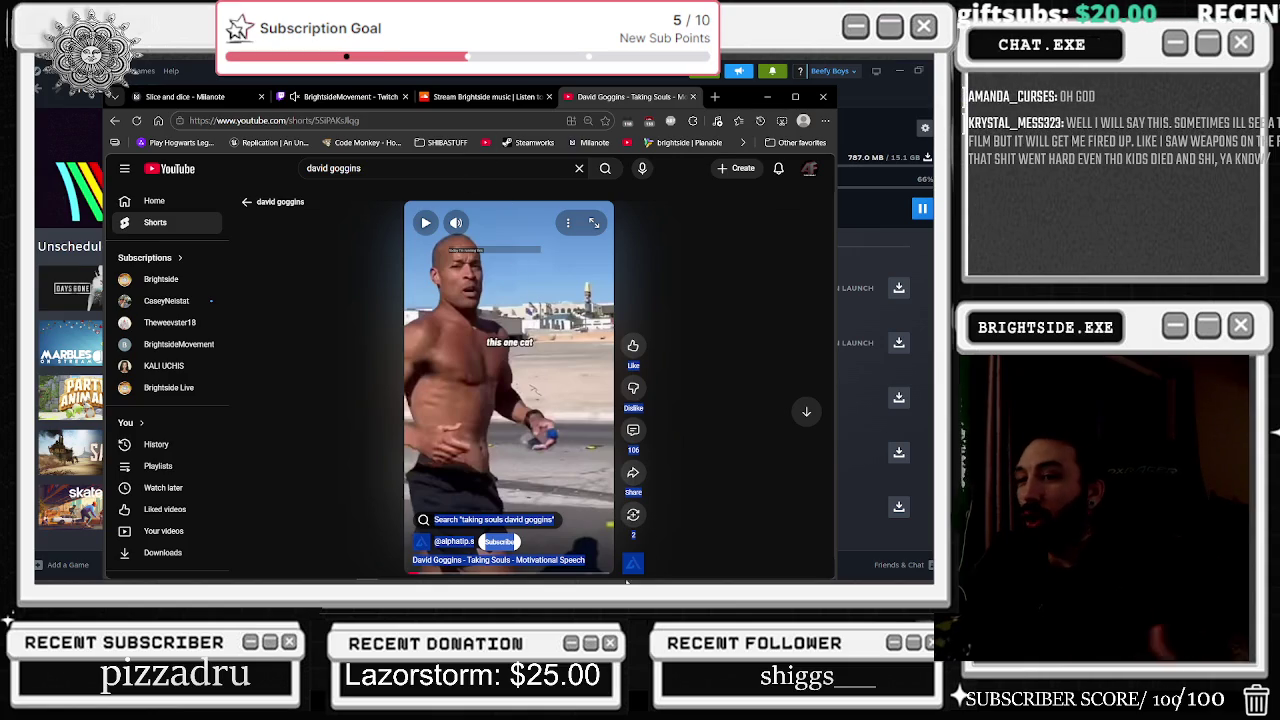
{"action": "mouse_move", "coordinate": [103, 572]}
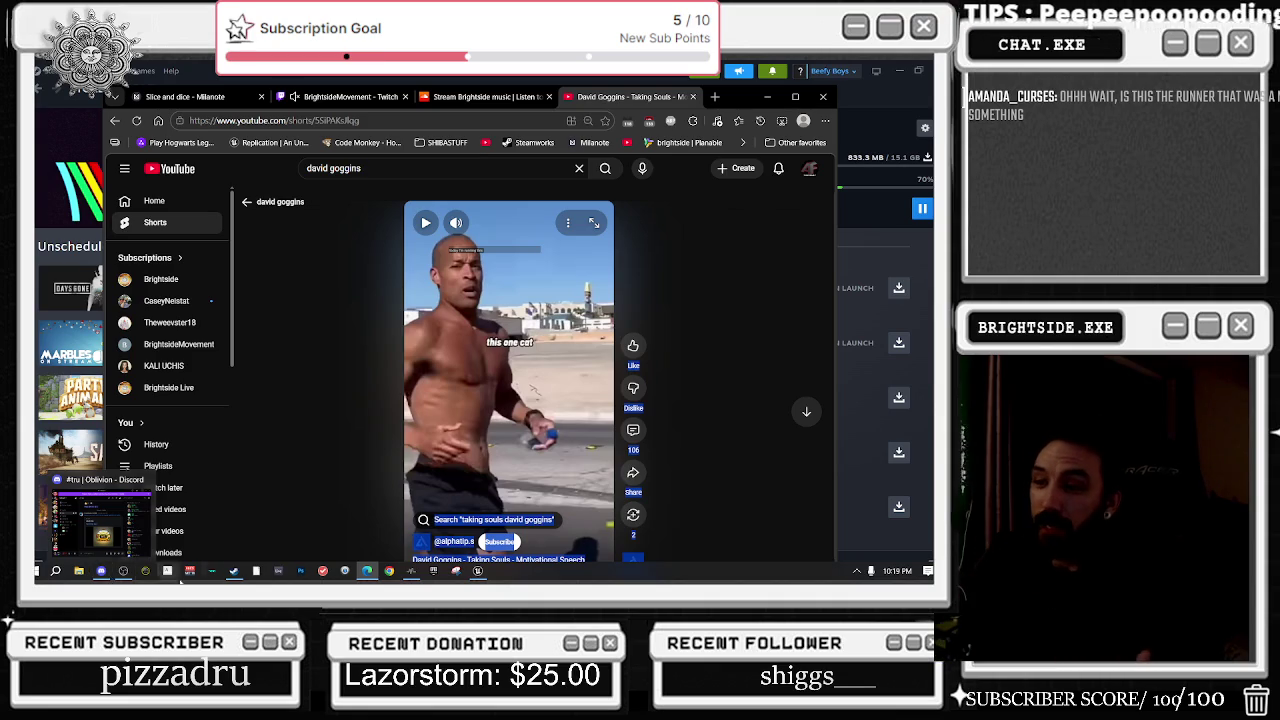
{"action": "left_click", "coordinate": [399, 319]}
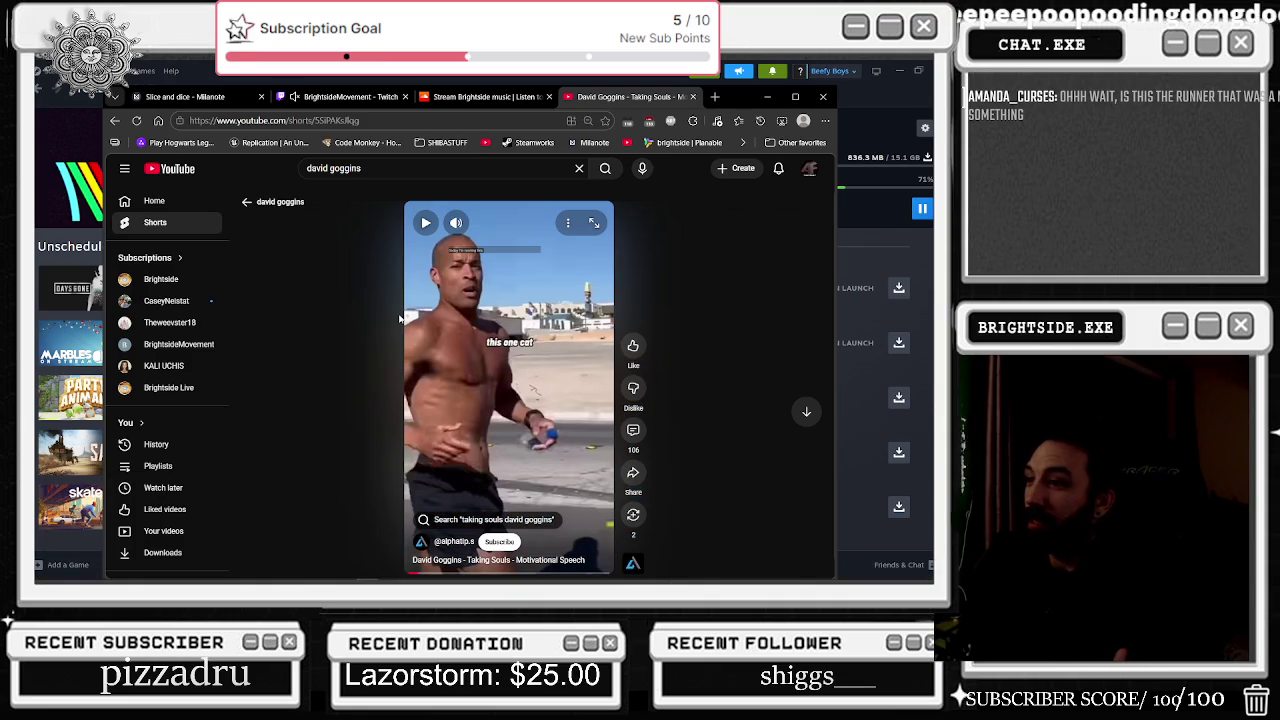
{"action": "left_click", "coordinate": [465, 316]}
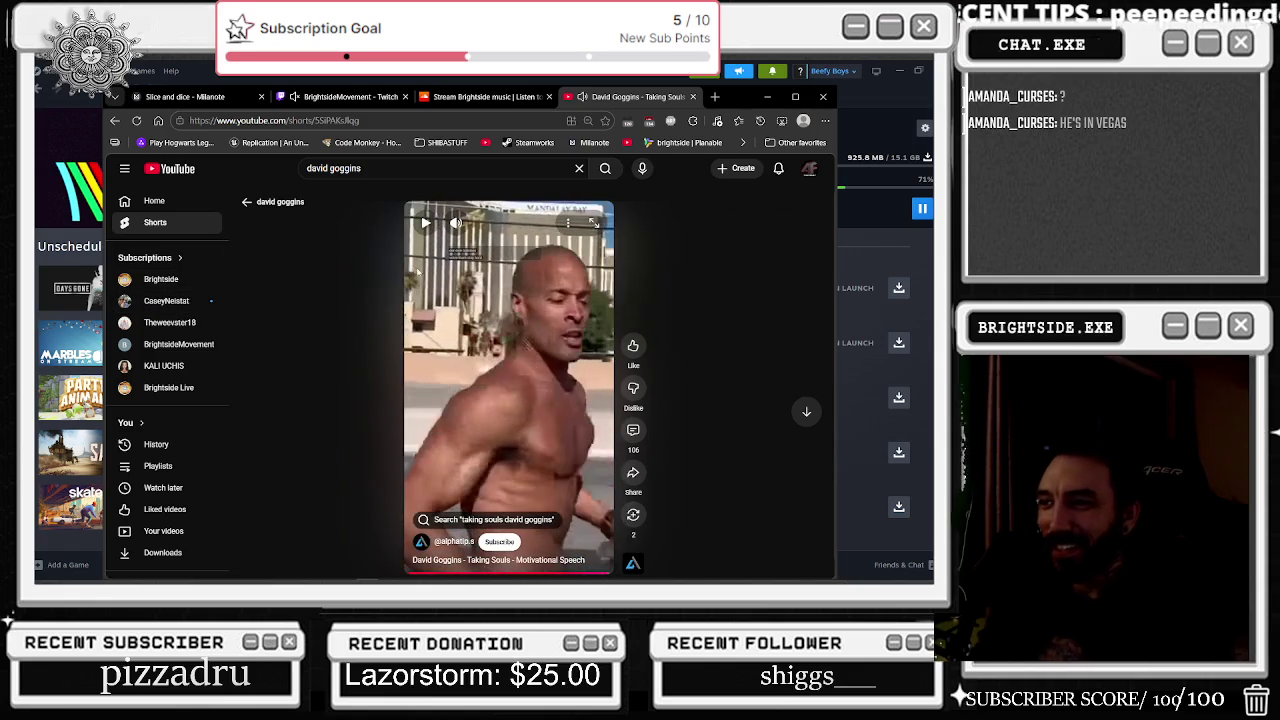
Step: Return to the 'david goggins' results, scroll down and open 'They Don't Know Me Son'
{"action": "left_click", "coordinate": [246, 201]}
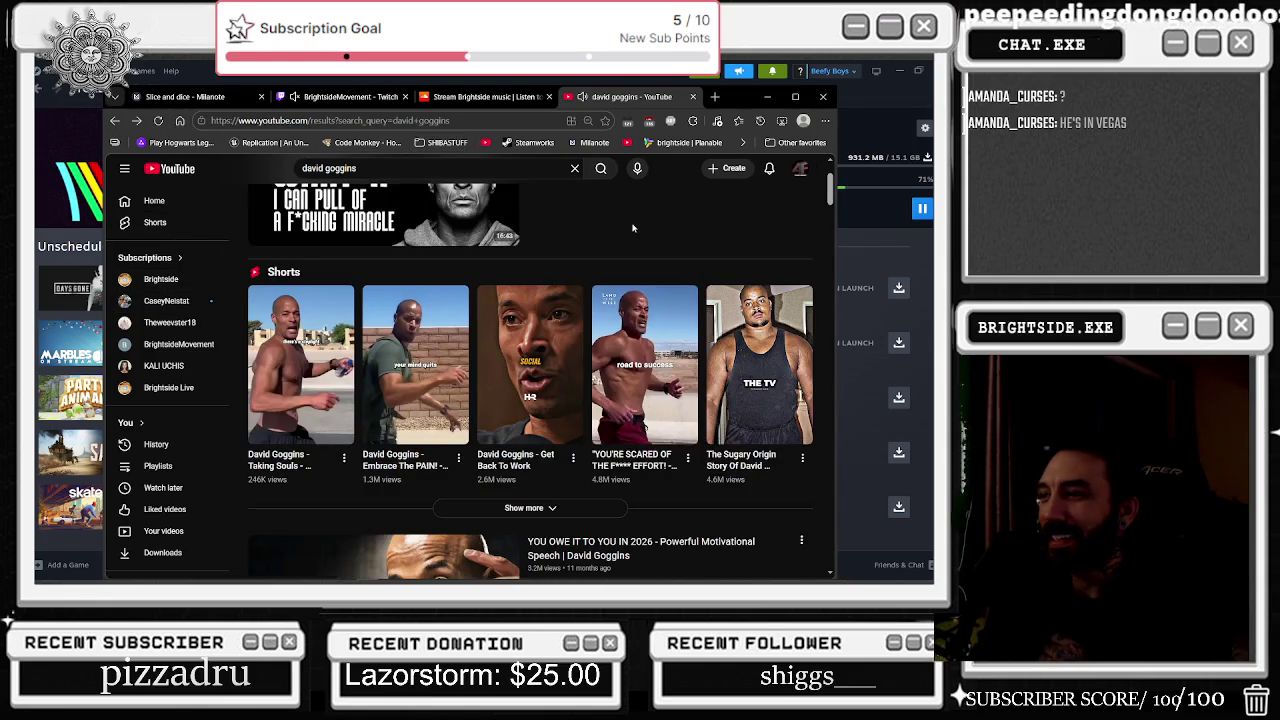
{"action": "scroll", "coordinate": [616, 314], "scroll_direction": "down", "scroll_amount": 4}
{"action": "scroll", "coordinate": [616, 314], "scroll_direction": "down", "scroll_amount": 10}
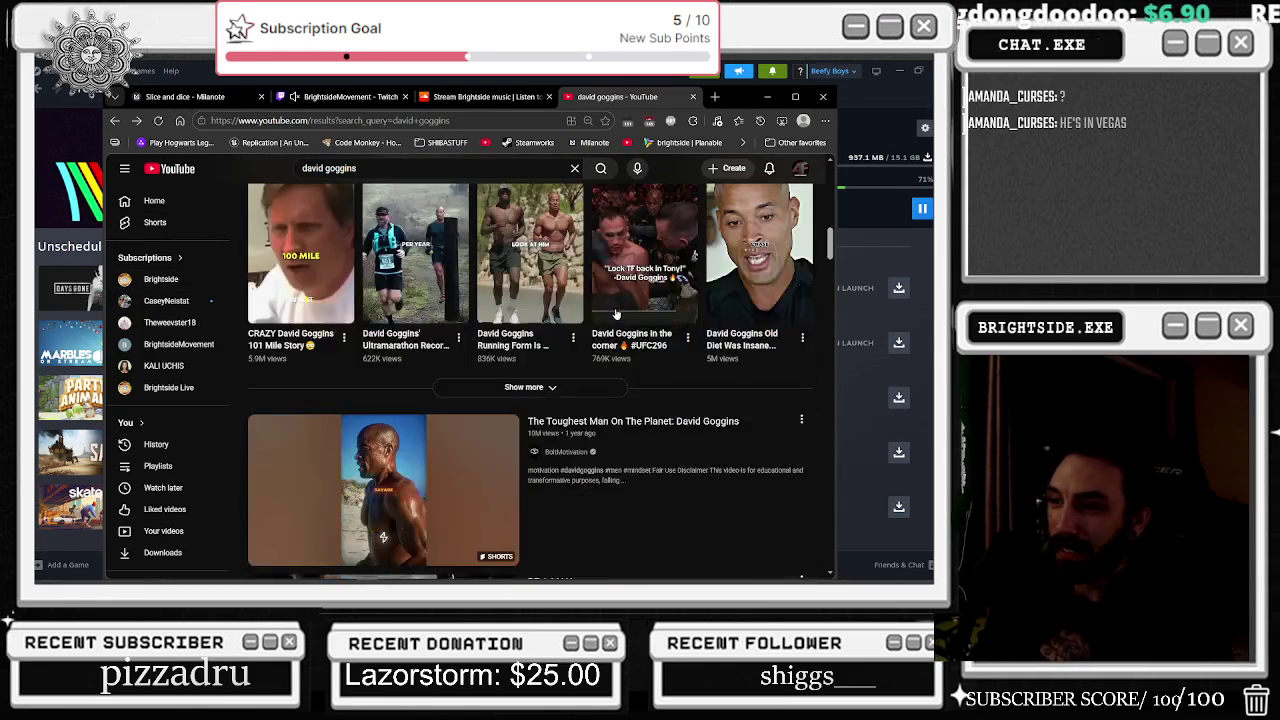
{"action": "scroll", "coordinate": [616, 314], "scroll_direction": "down", "scroll_amount": 10}
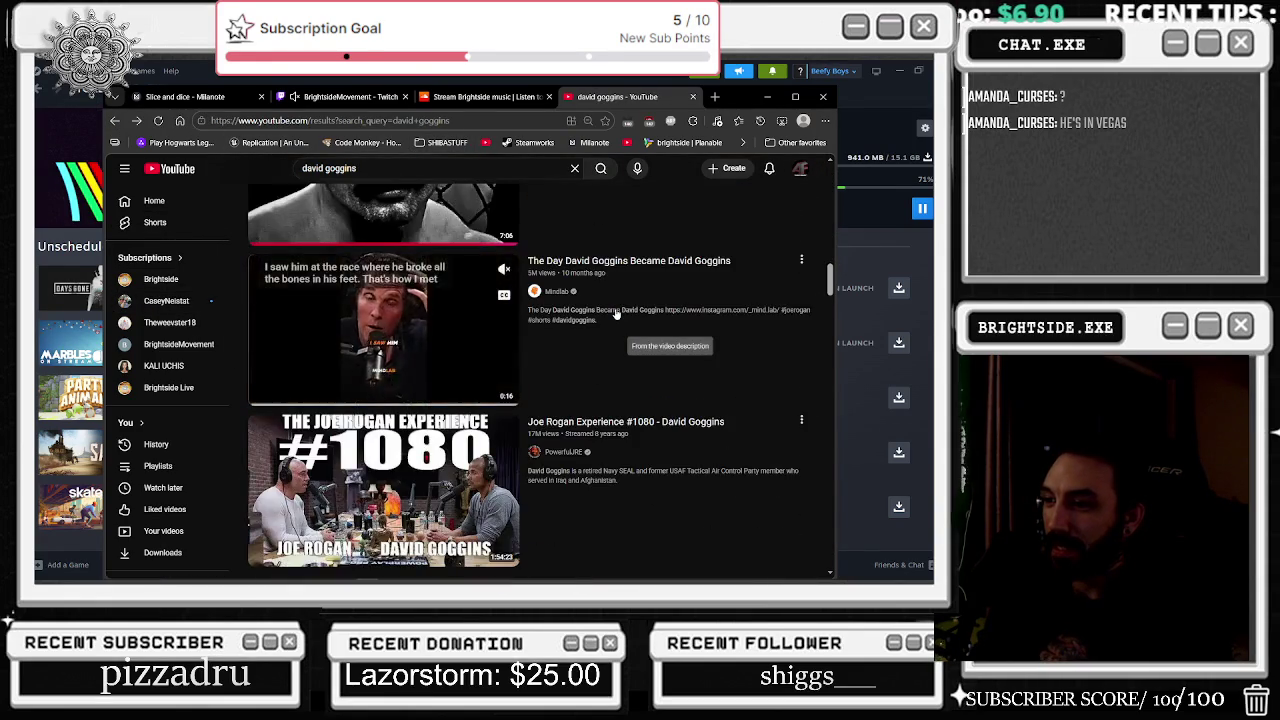
{"action": "scroll", "coordinate": [300, 318], "scroll_direction": "down", "scroll_amount": 3}
{"action": "scroll", "coordinate": [310, 318], "scroll_direction": "up", "scroll_amount": 4}
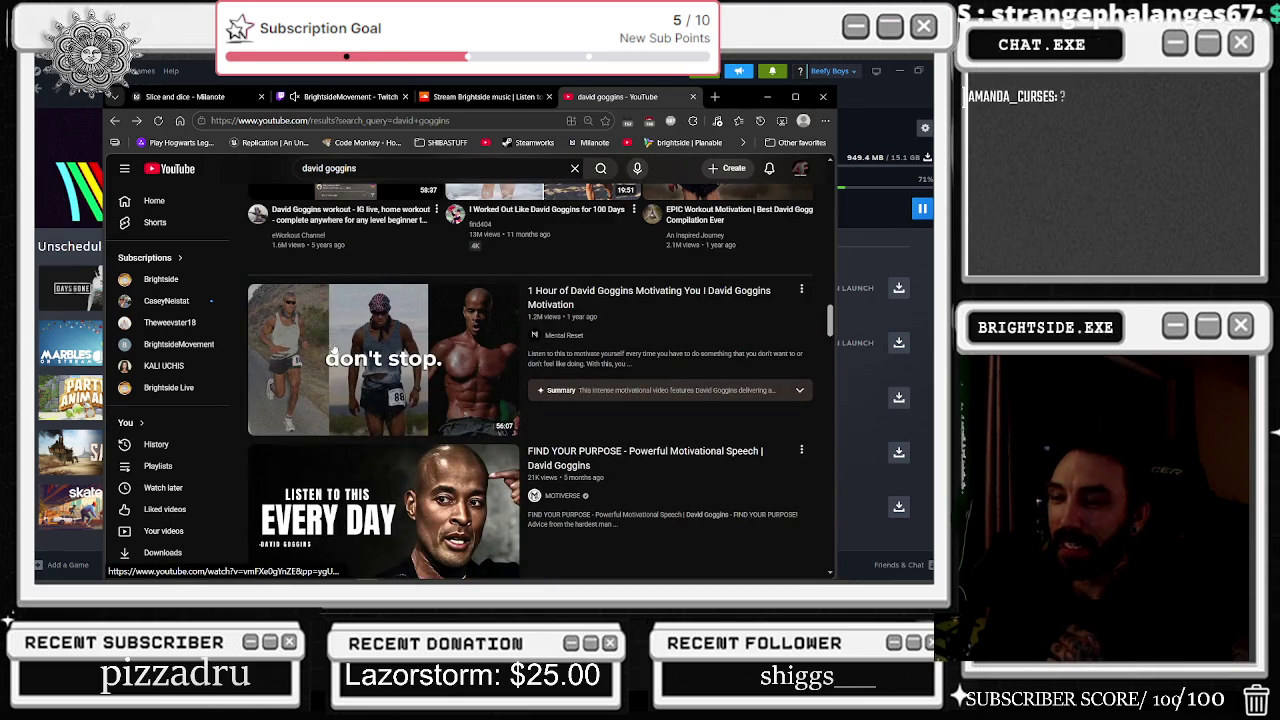
{"action": "scroll", "coordinate": [362, 392], "scroll_direction": "down", "scroll_amount": 5}
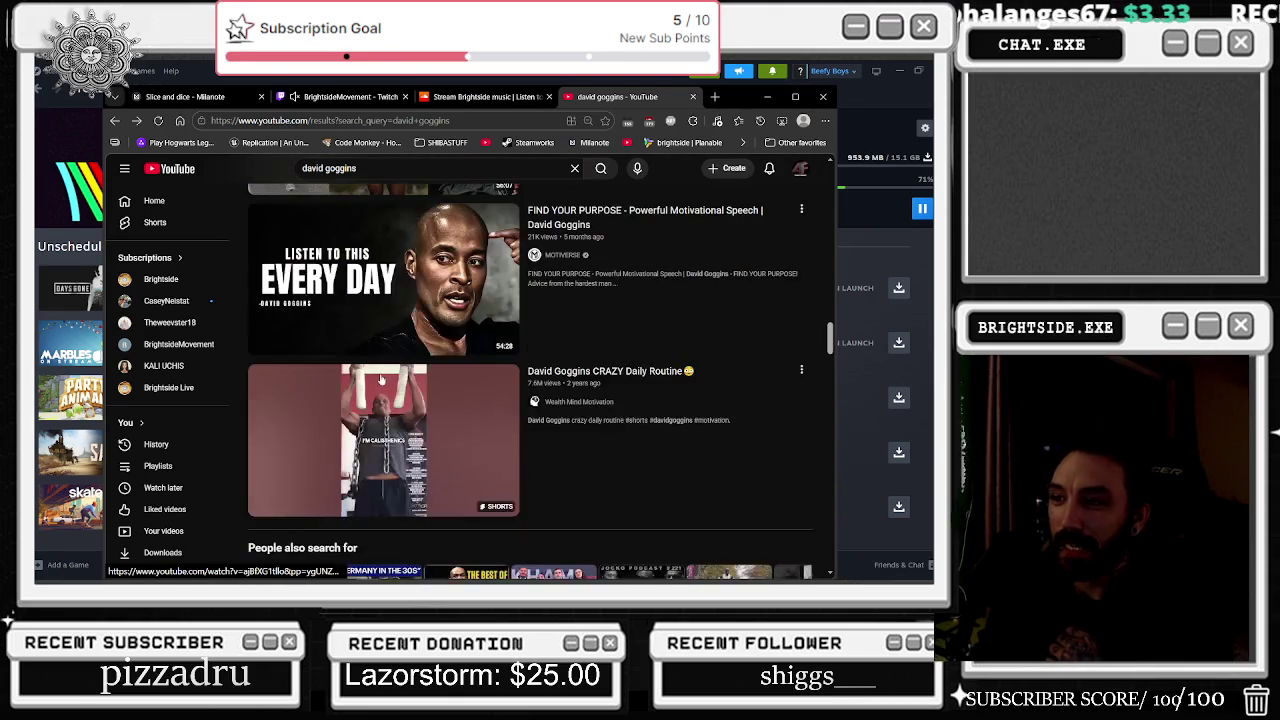
{"action": "scroll", "coordinate": [450, 390], "scroll_direction": "down", "scroll_amount": 2}
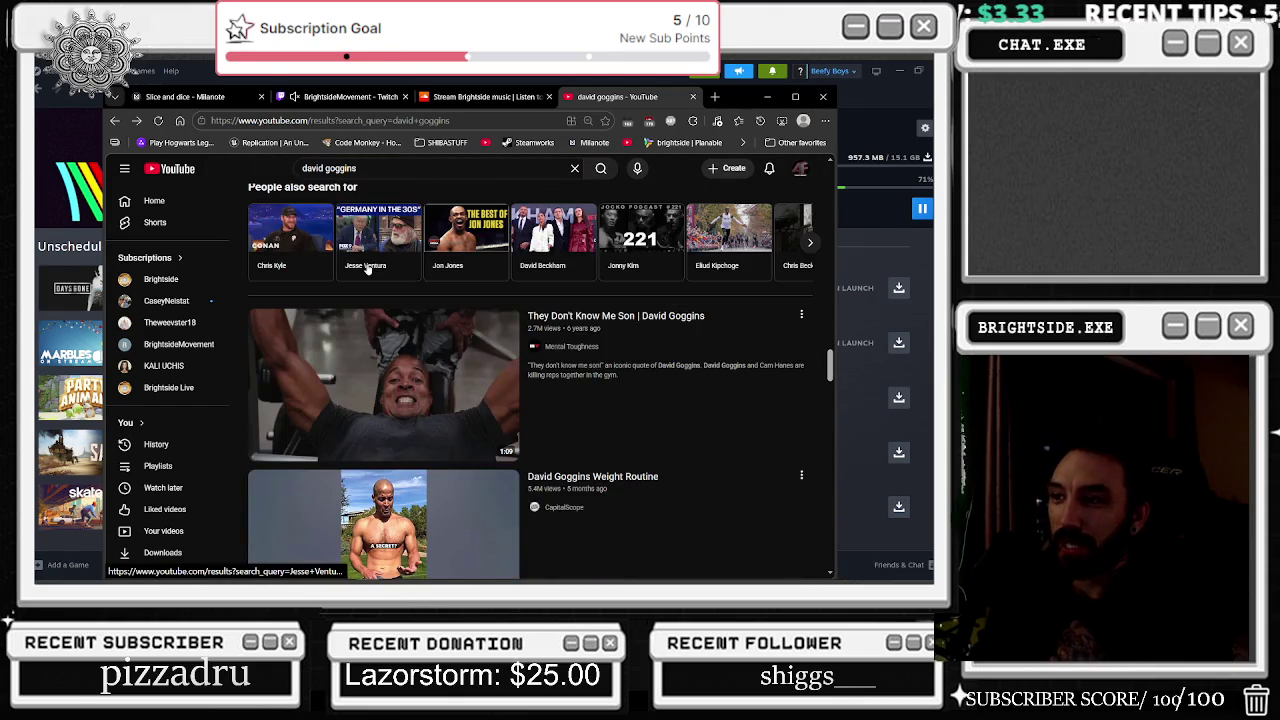
{"action": "mouse_move", "coordinate": [457, 370]}
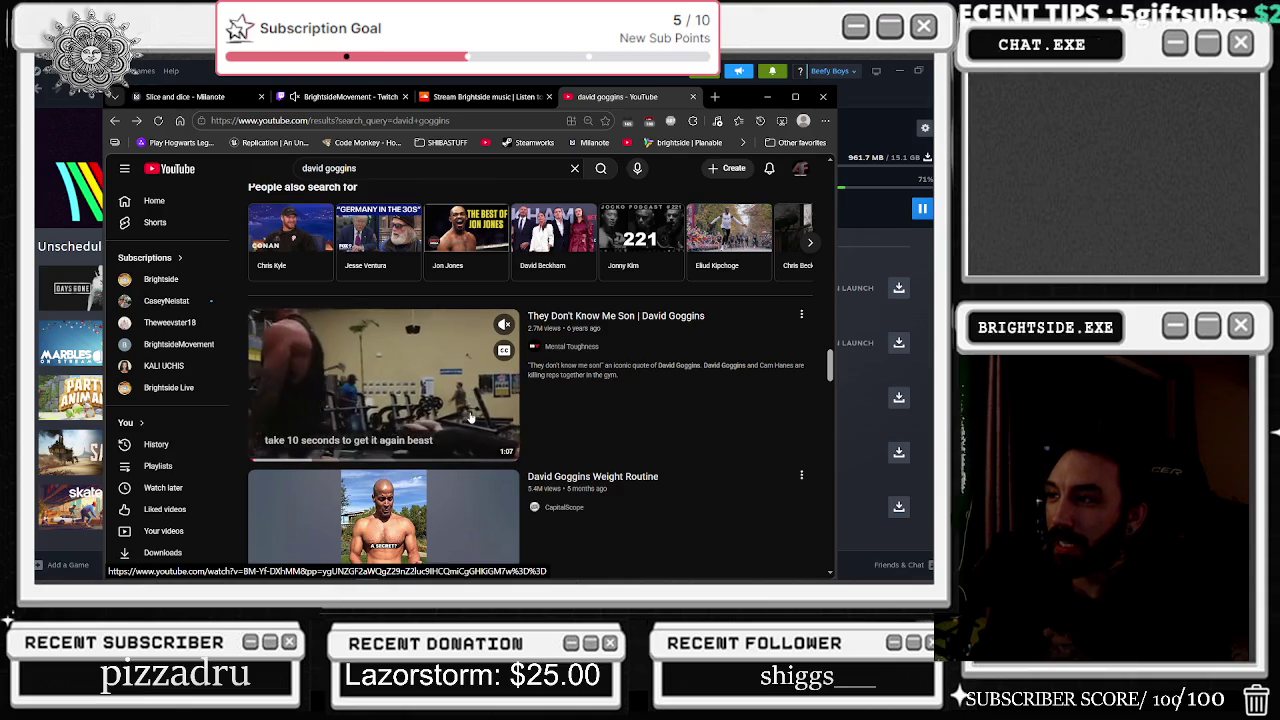
{"action": "left_click", "coordinate": [464, 422]}
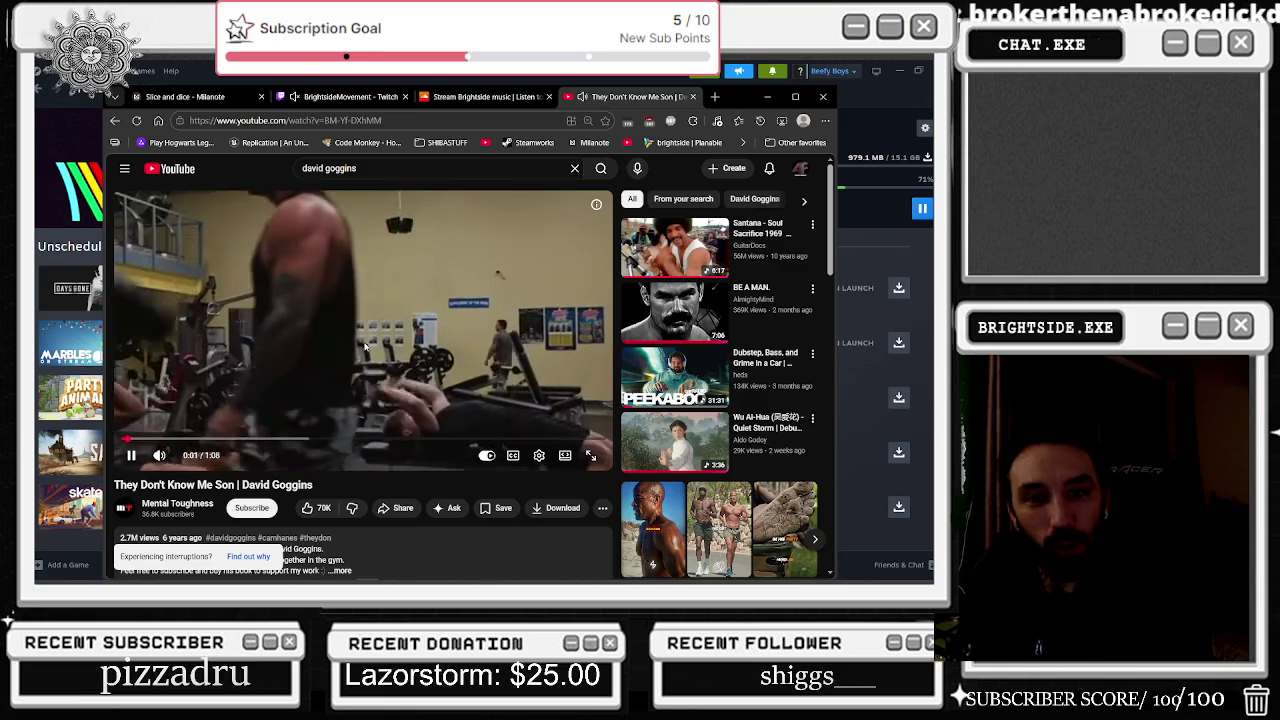
Step: Pause and resume the 'They Don't Know Me Son' clip, letting it play on
{"action": "left_click", "coordinate": [249, 357]}
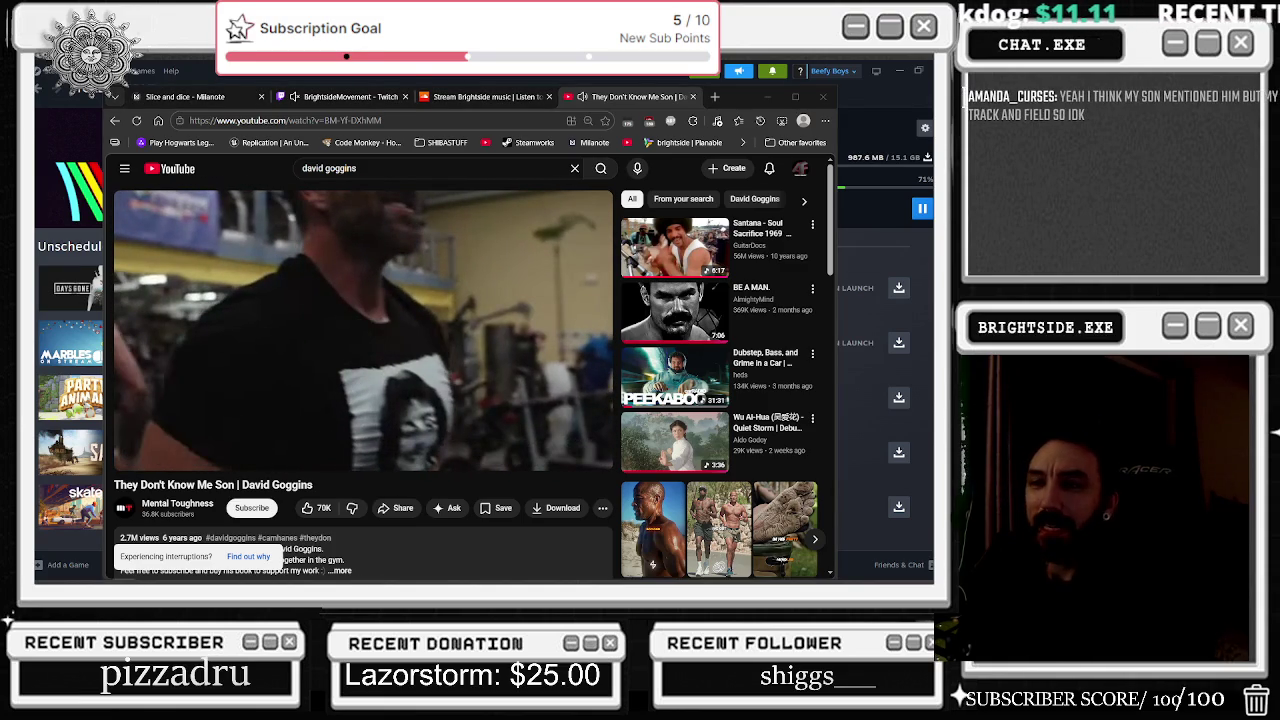
{"action": "left_click", "coordinate": [213, 300]}
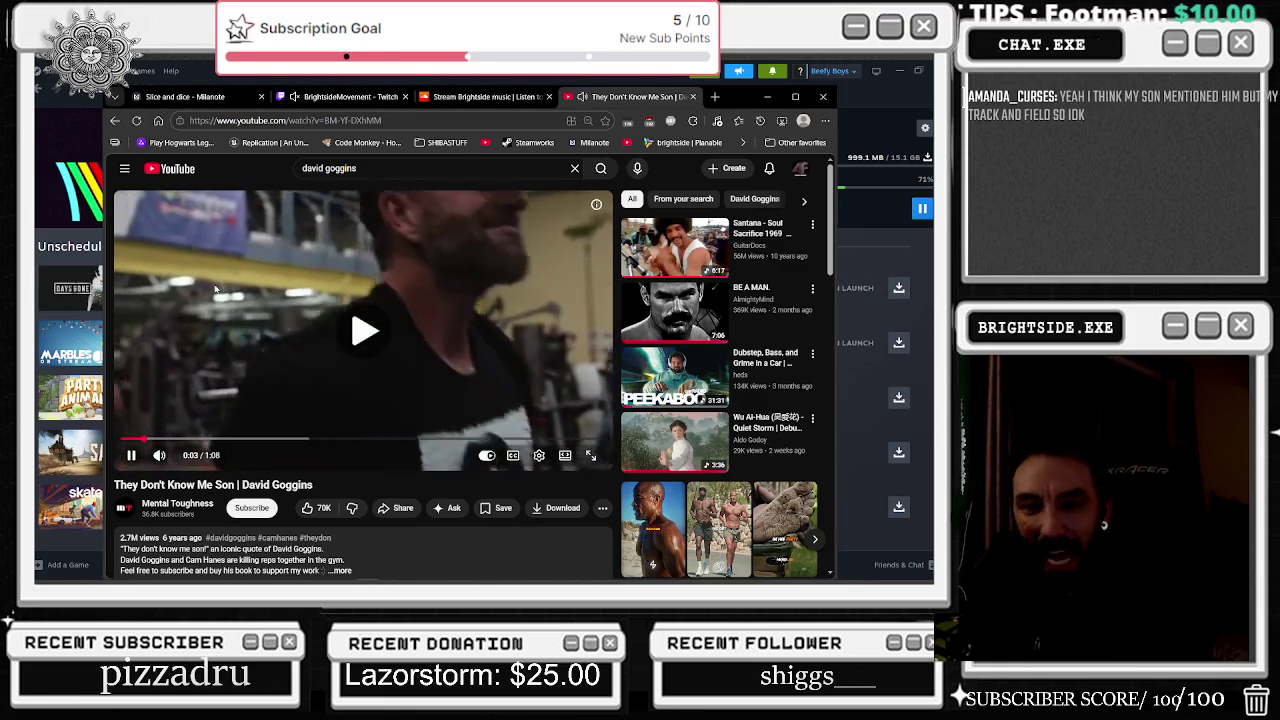
{"action": "left_click", "coordinate": [207, 331]}
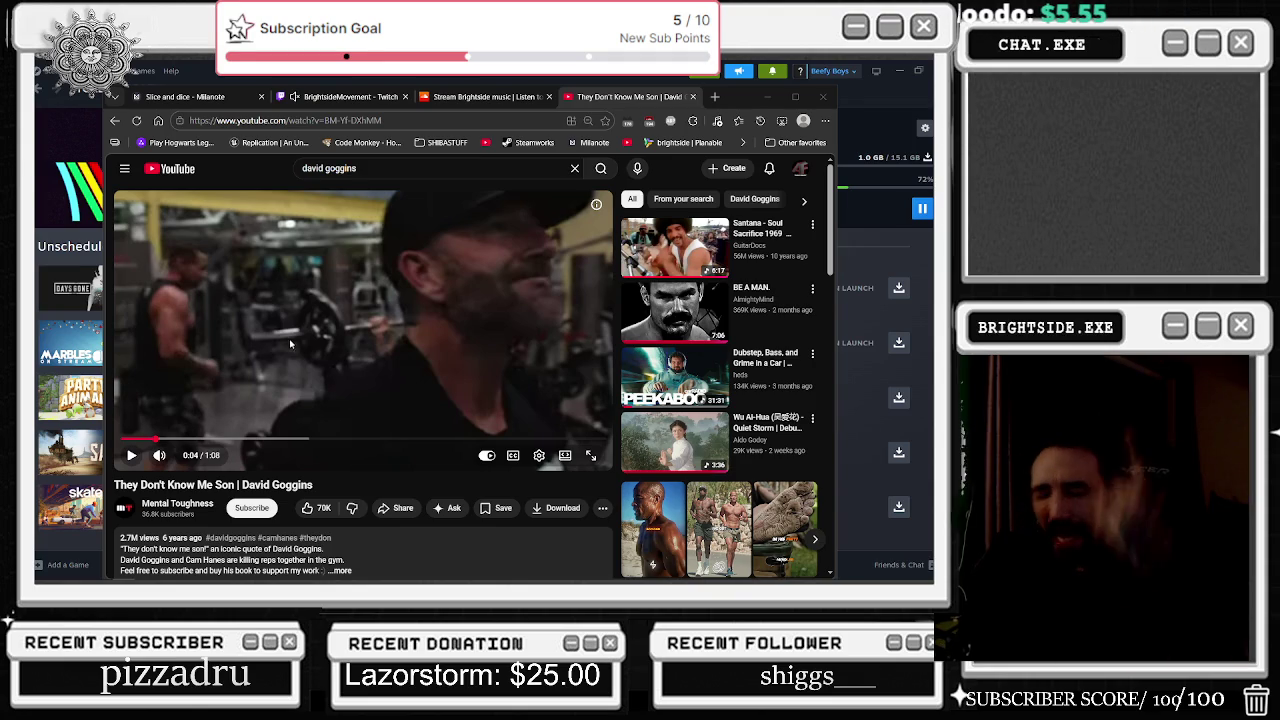
{"action": "left_click", "coordinate": [252, 355]}
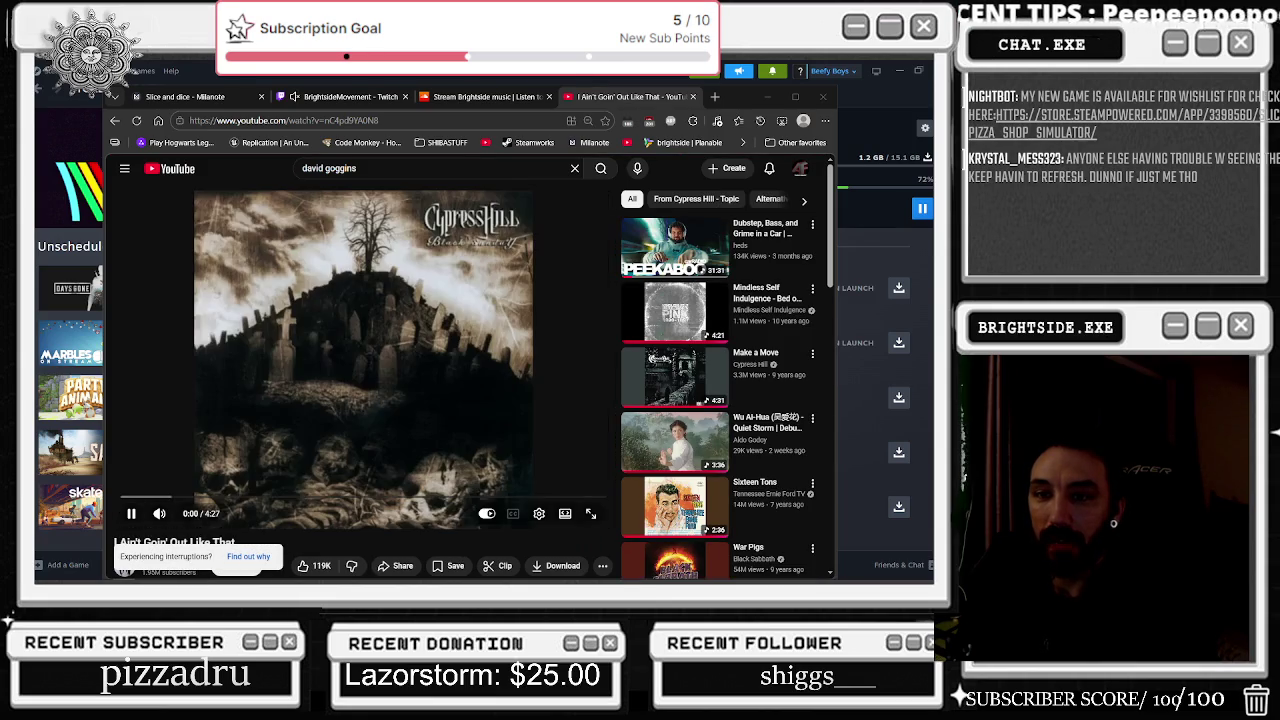
Step: Let autoplay start Cypress Hill's 'I Ain't Goin' Out Like That' and bring up its playback controls
{"action": "scroll", "coordinate": [272, 268], "scroll_direction": "down", "scroll_amount": 1}
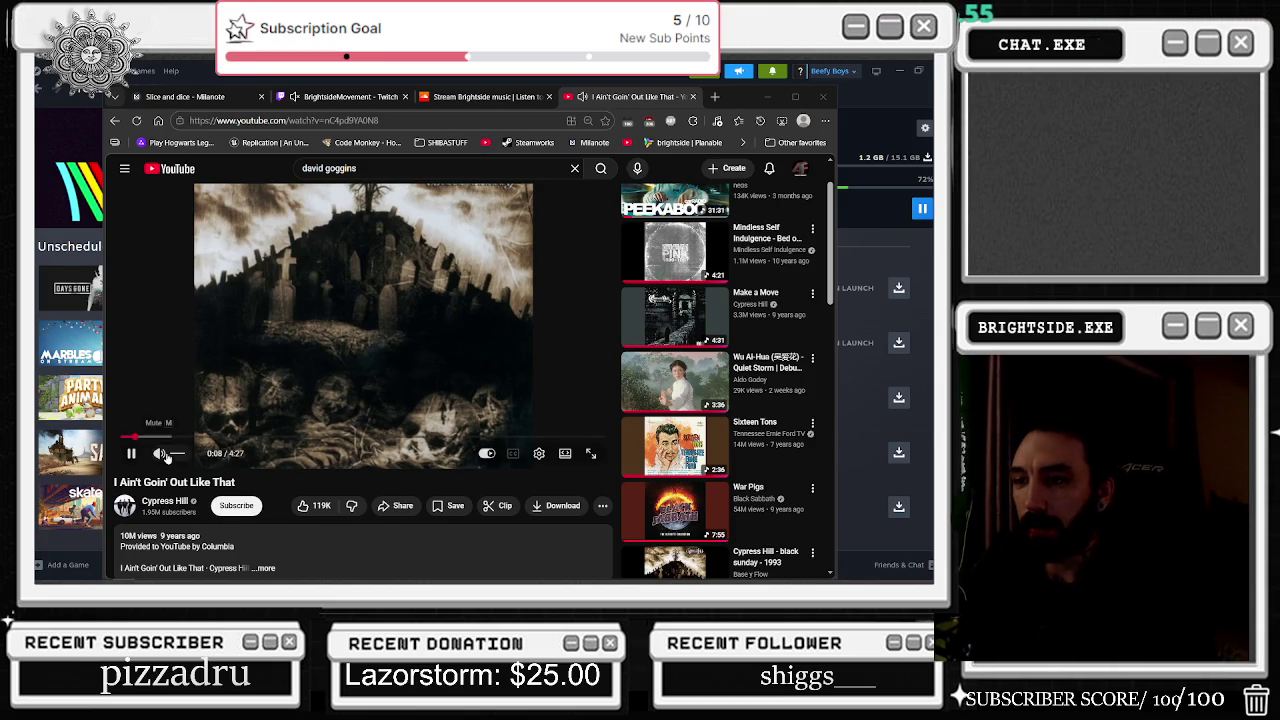
{"action": "left_click", "coordinate": [224, 457]}
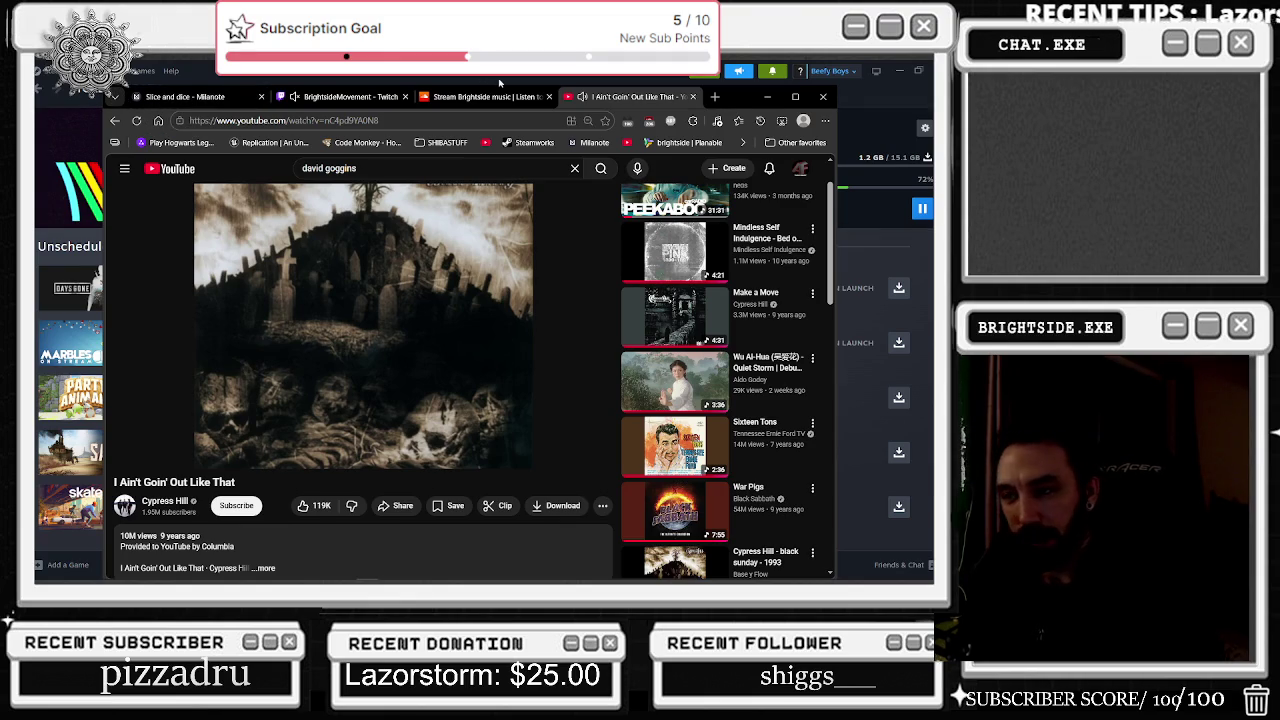
{"action": "mouse_move", "coordinate": [455, 311]}
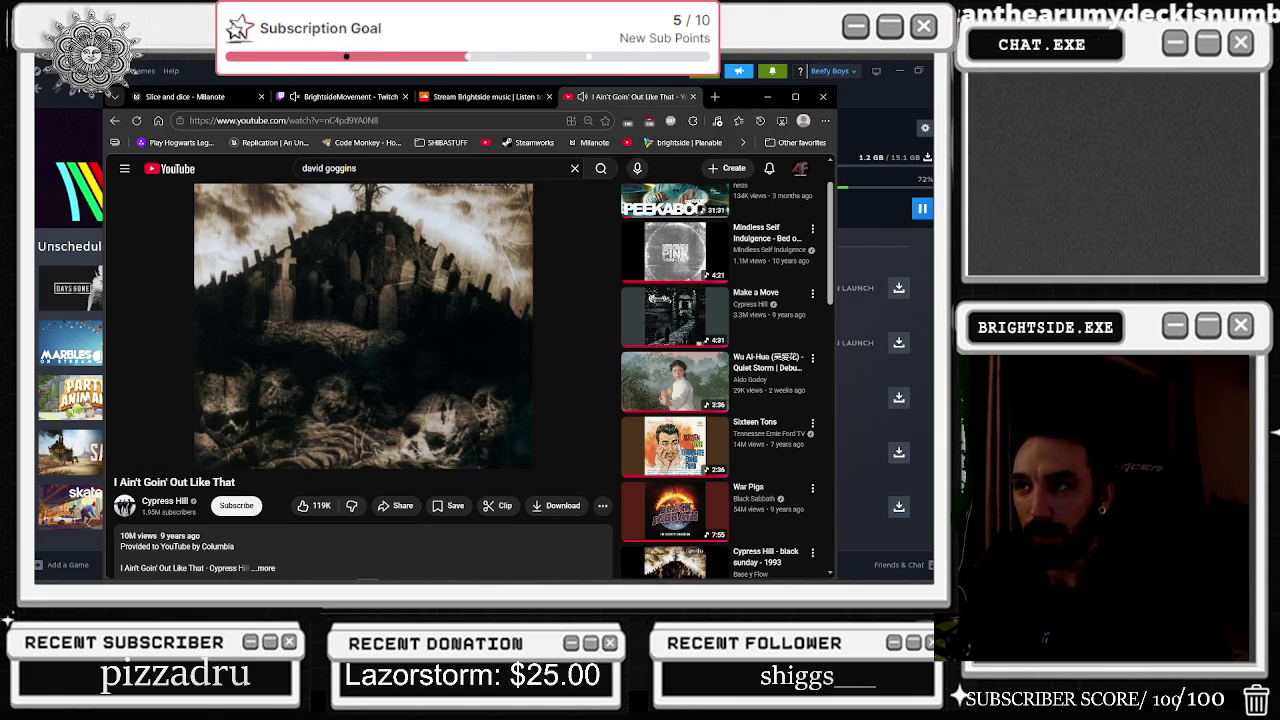
{"action": "key", "text": "slash"}
Step: Search YouTube for 'kill the boy' and scroll through the first results
{"action": "type", "text": "kill the boy"}
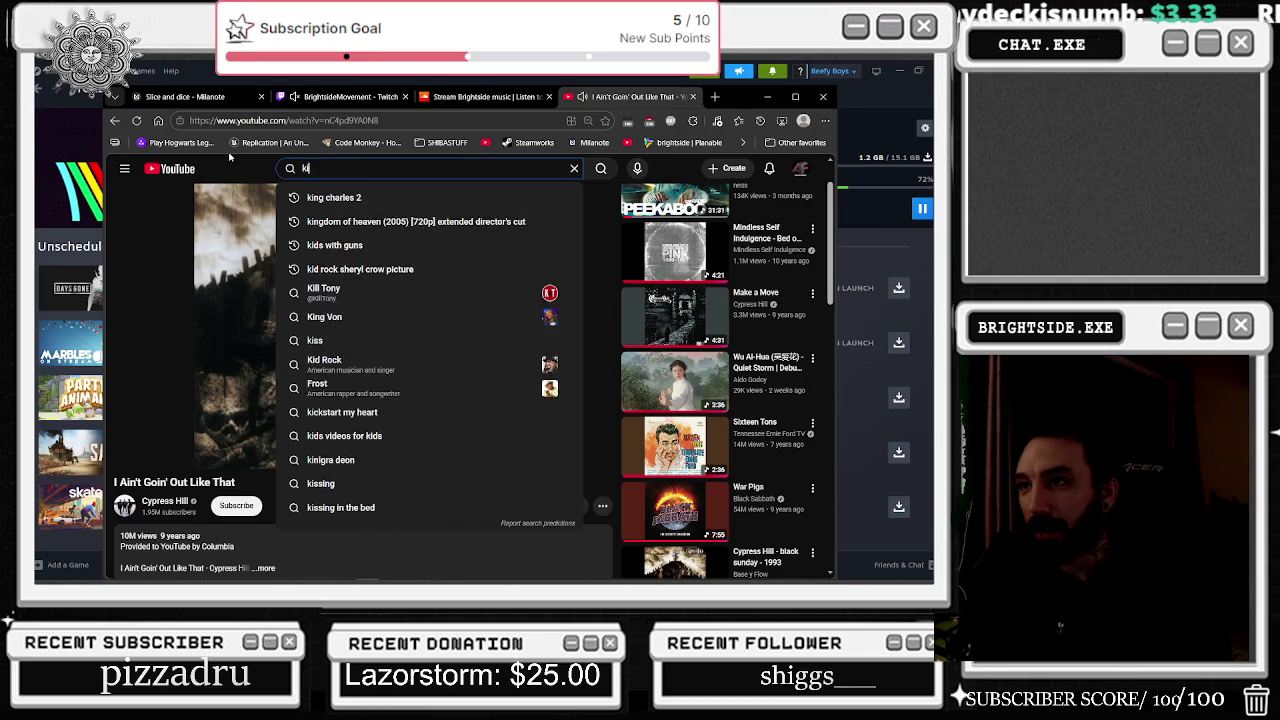
{"action": "key", "text": "Return"}
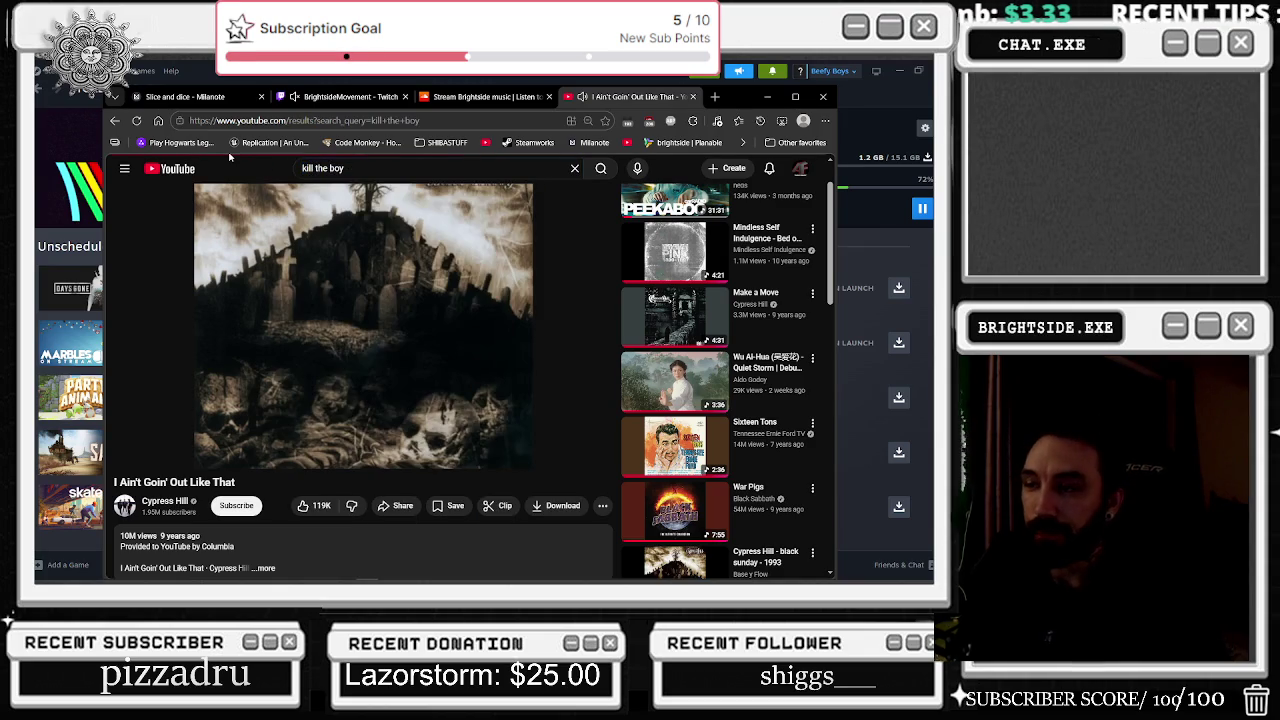
{"action": "scroll", "coordinate": [484, 249], "scroll_direction": "down", "scroll_amount": 4}
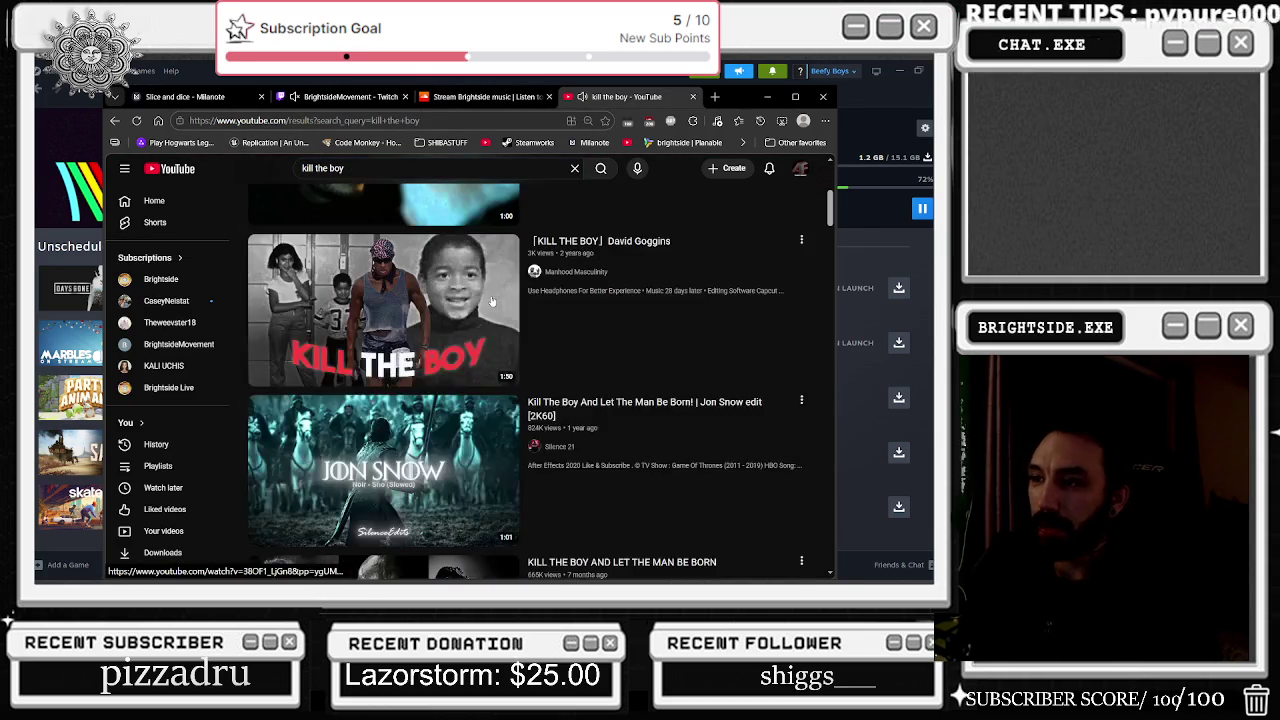
{"action": "scroll", "coordinate": [482, 305], "scroll_direction": "down", "scroll_amount": 4}
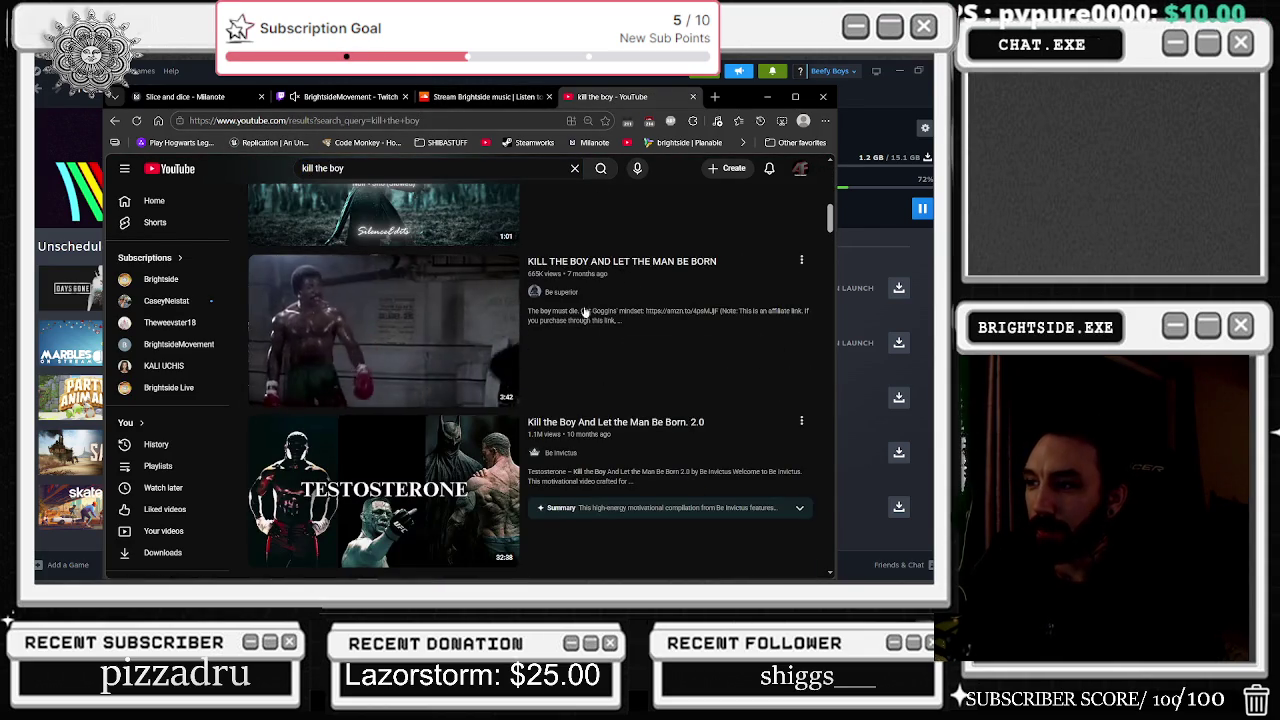
{"action": "scroll", "coordinate": [482, 305], "scroll_direction": "down", "scroll_amount": 3}
{"action": "scroll", "coordinate": [537, 339], "scroll_direction": "down", "scroll_amount": 2}
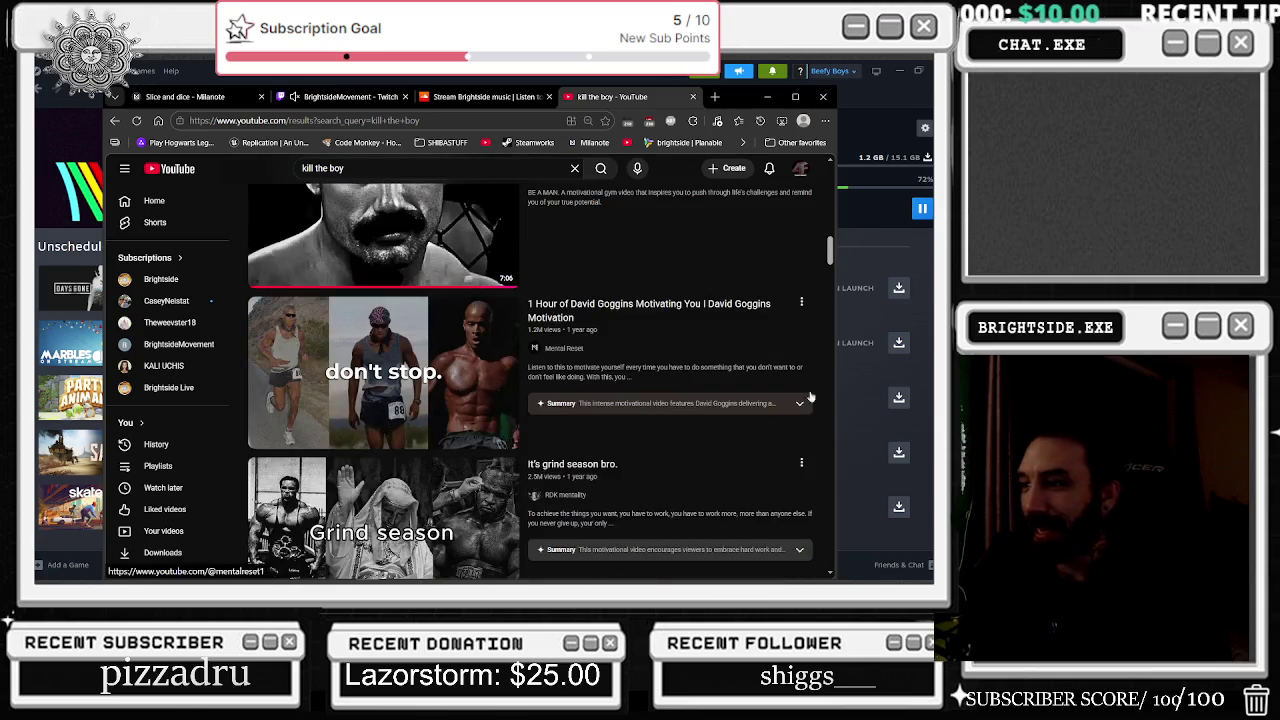
{"action": "scroll", "coordinate": [600, 410], "scroll_direction": "down", "scroll_amount": 1}
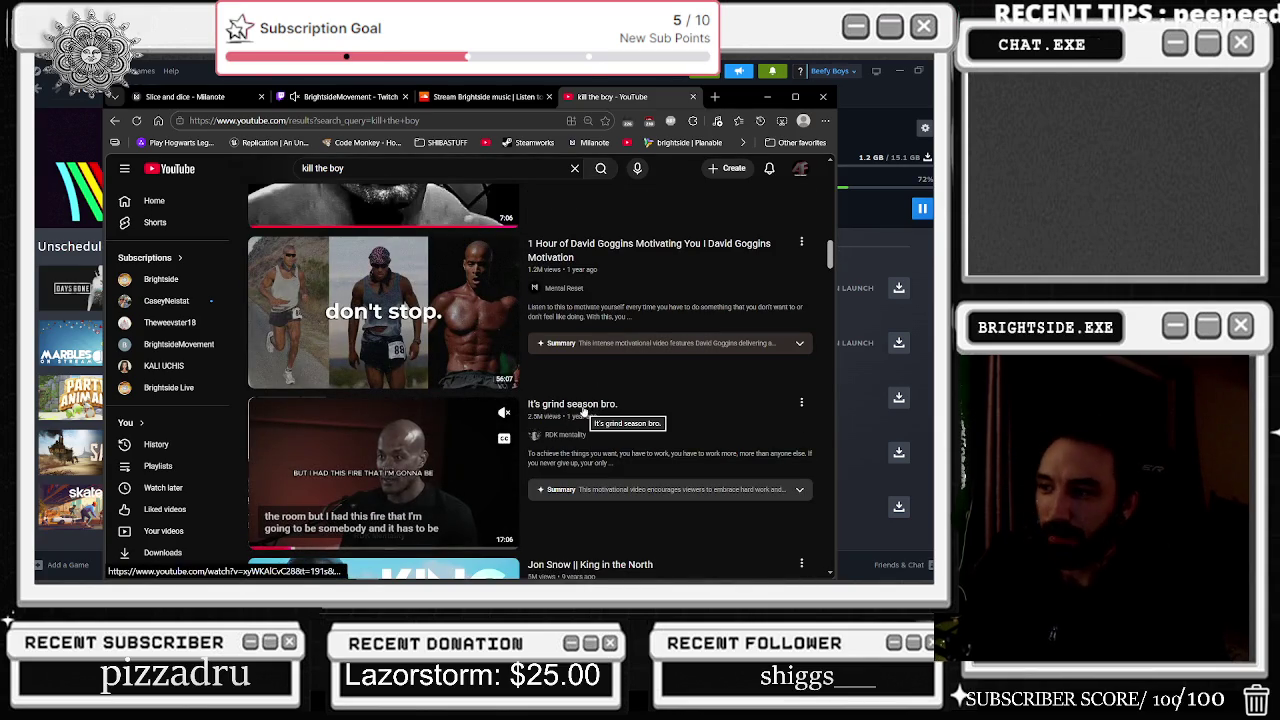
{"action": "scroll", "coordinate": [588, 410], "scroll_direction": "down", "scroll_amount": 2}
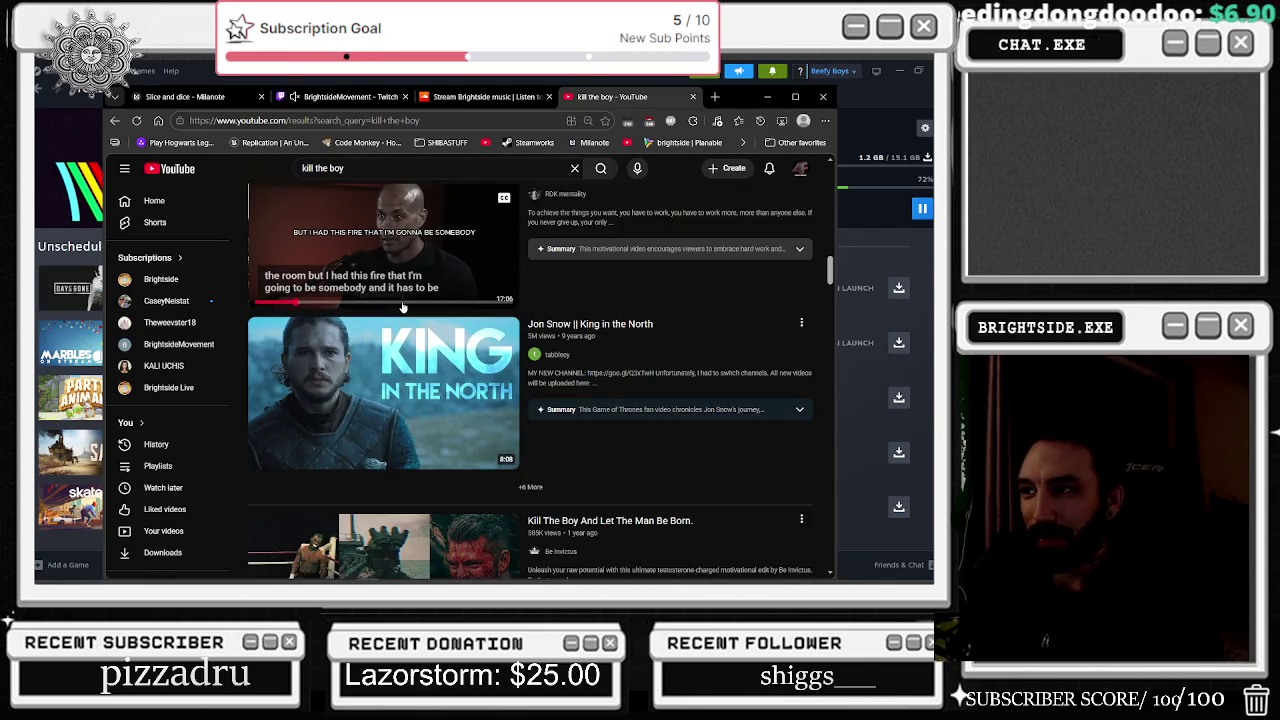
{"action": "scroll", "coordinate": [403, 307], "scroll_direction": "up", "scroll_amount": 1}
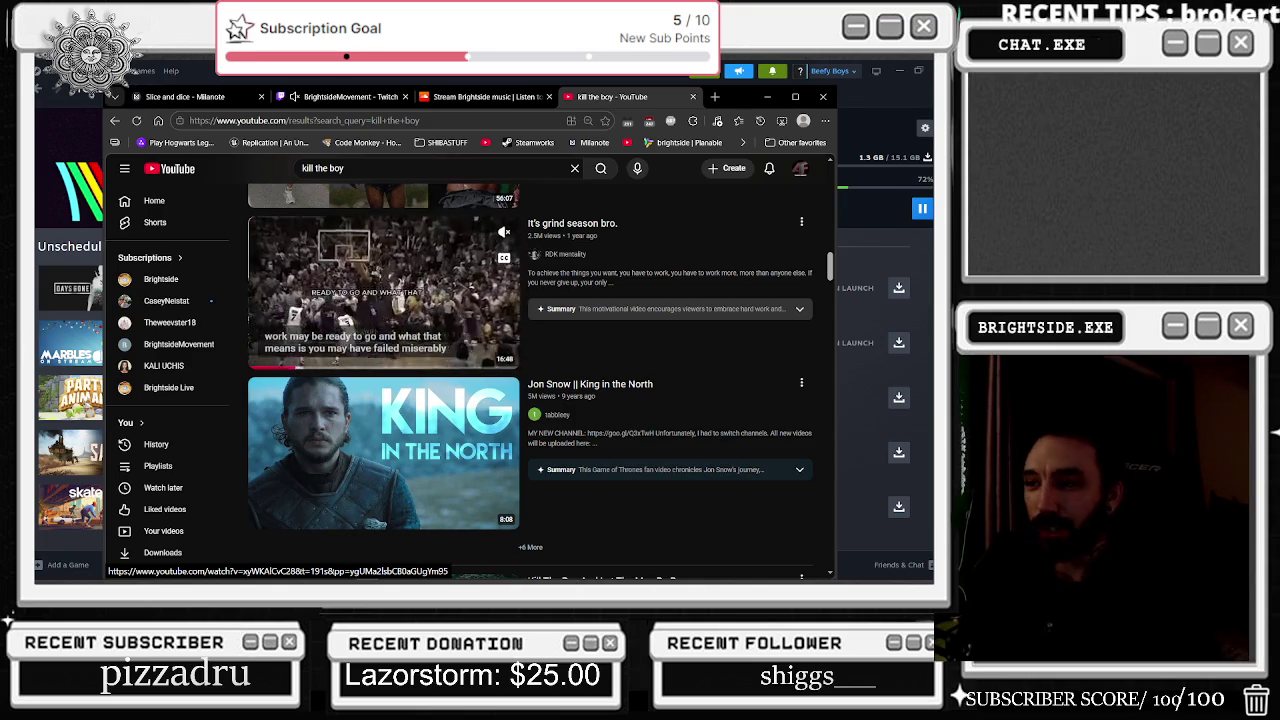
Step: Browse further down the motivational results, then go back to the Cypress Hill song page
{"action": "scroll", "coordinate": [601, 277], "scroll_direction": "down", "scroll_amount": 3}
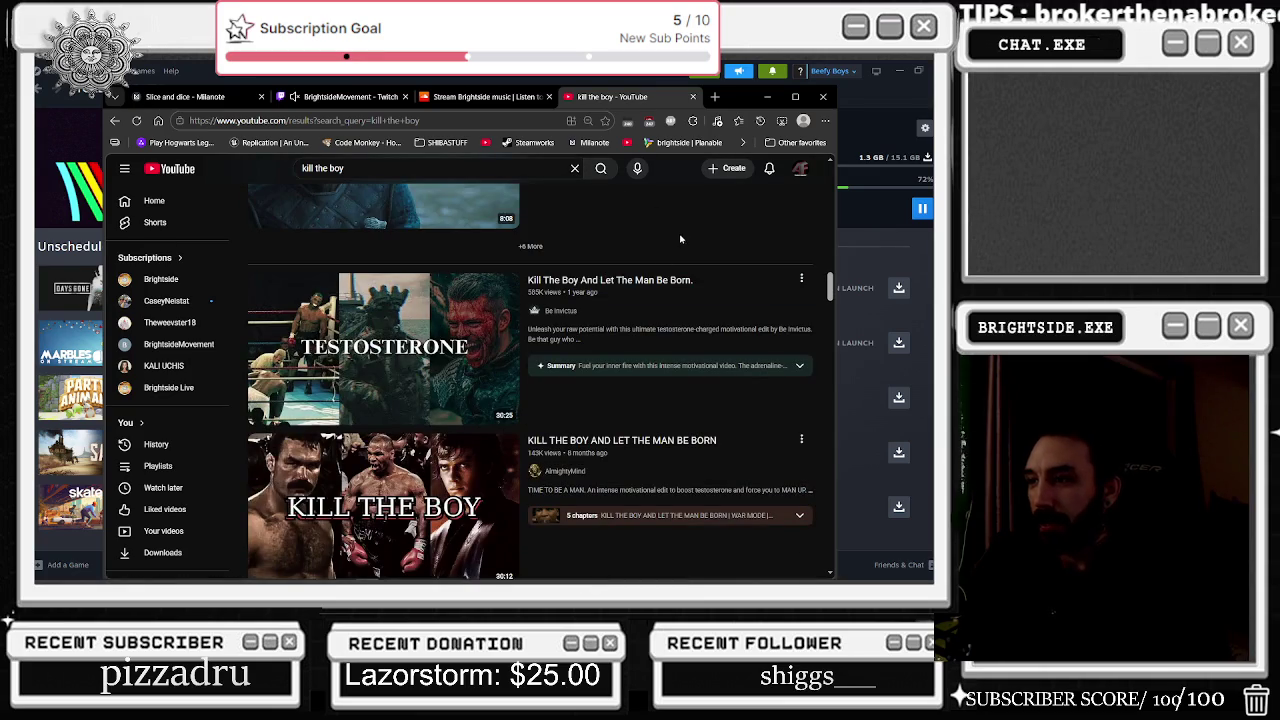
{"action": "mouse_move", "coordinate": [430, 362]}
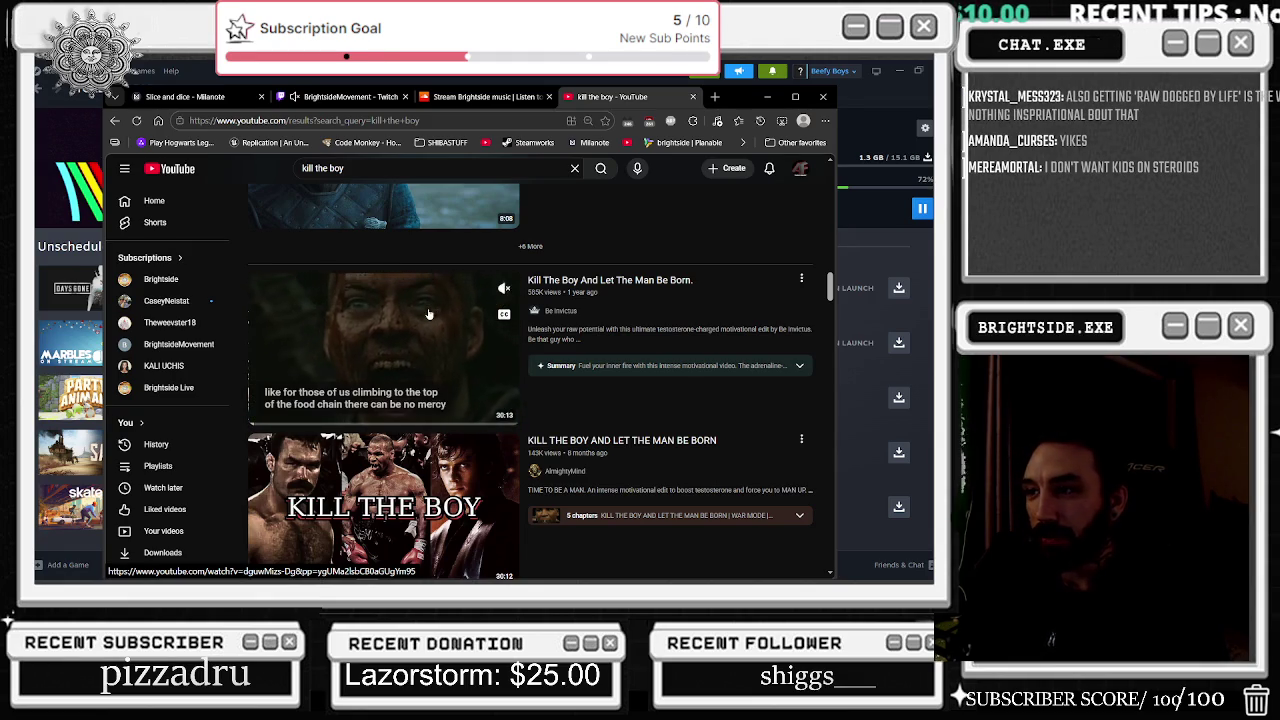
{"action": "scroll", "coordinate": [404, 242], "scroll_direction": "down", "scroll_amount": 1}
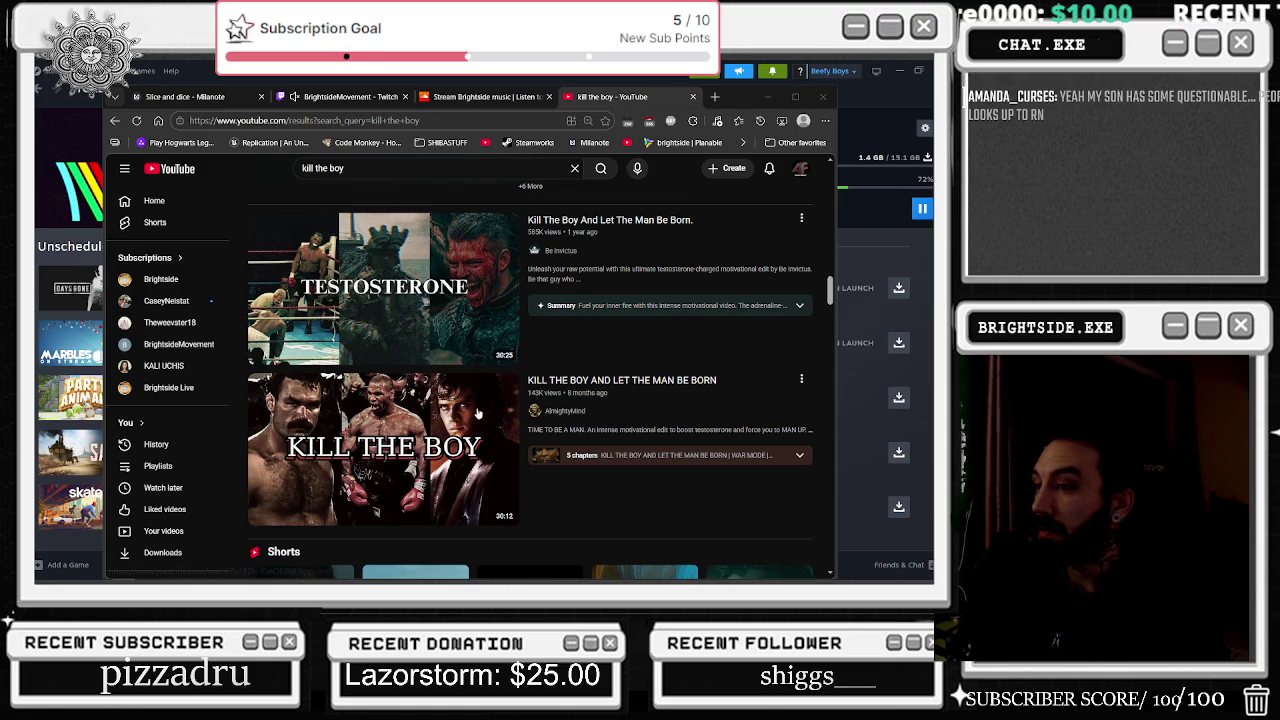
{"action": "scroll", "coordinate": [790, 357], "scroll_direction": "down", "scroll_amount": 5}
{"action": "scroll", "coordinate": [790, 357], "scroll_direction": "down", "scroll_amount": 4}
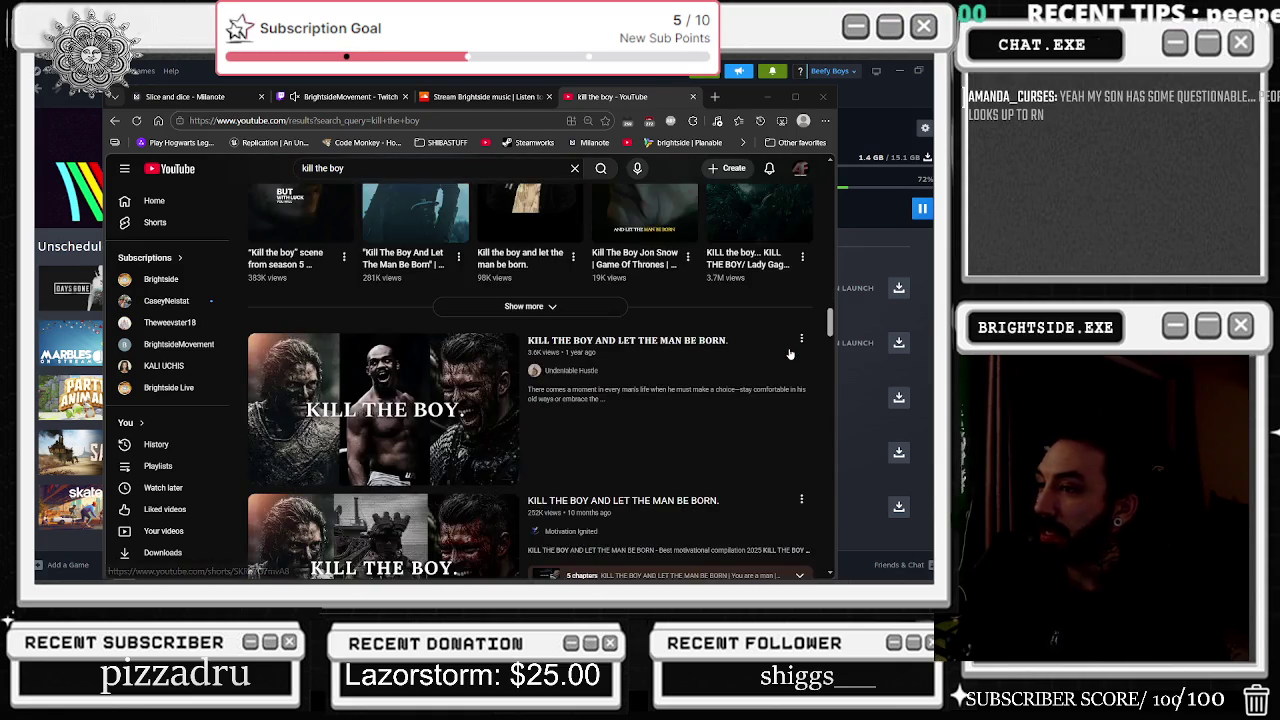
{"action": "scroll", "coordinate": [768, 325], "scroll_direction": "down", "scroll_amount": 6}
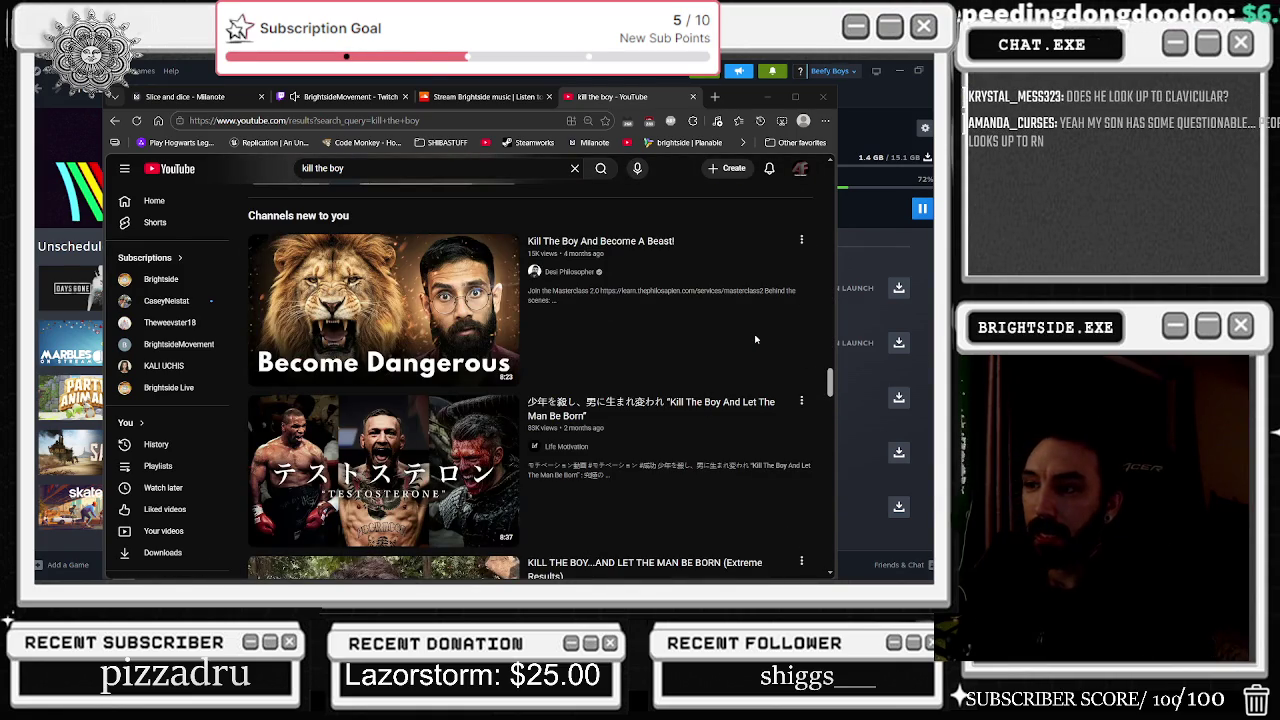
{"action": "mouse_move", "coordinate": [615, 255]}
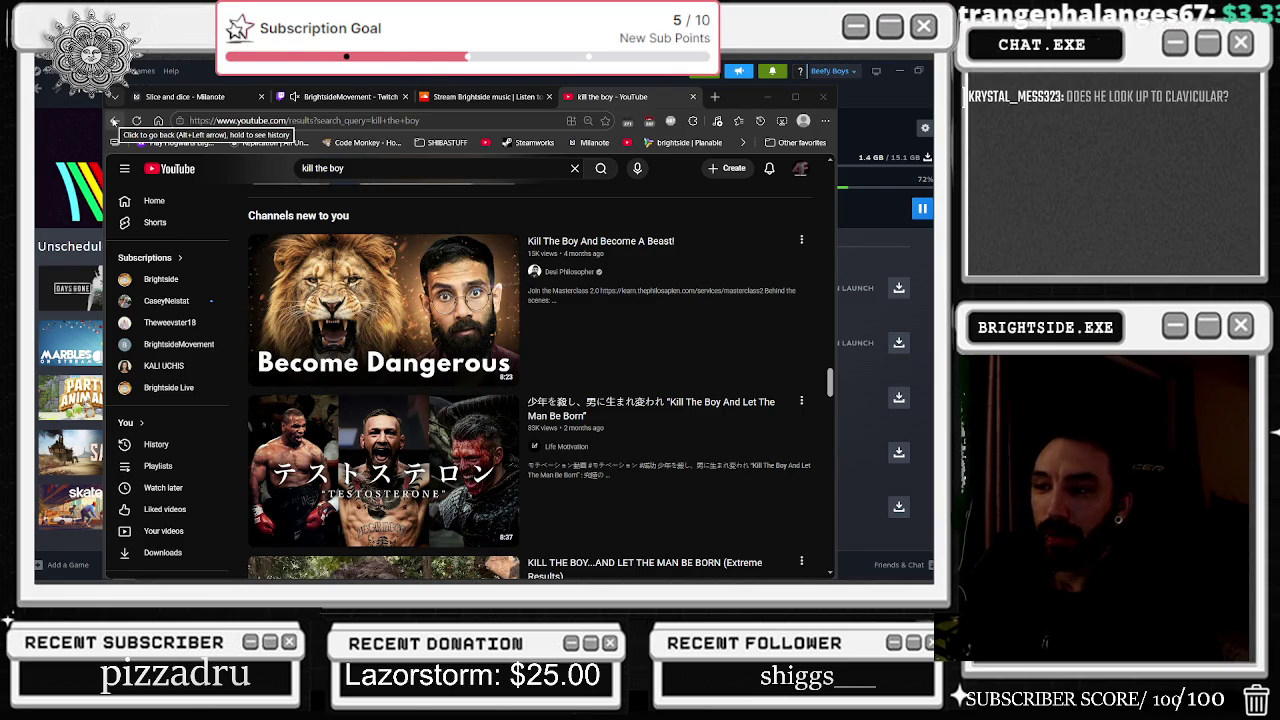
{"action": "left_click", "coordinate": [114, 120]}
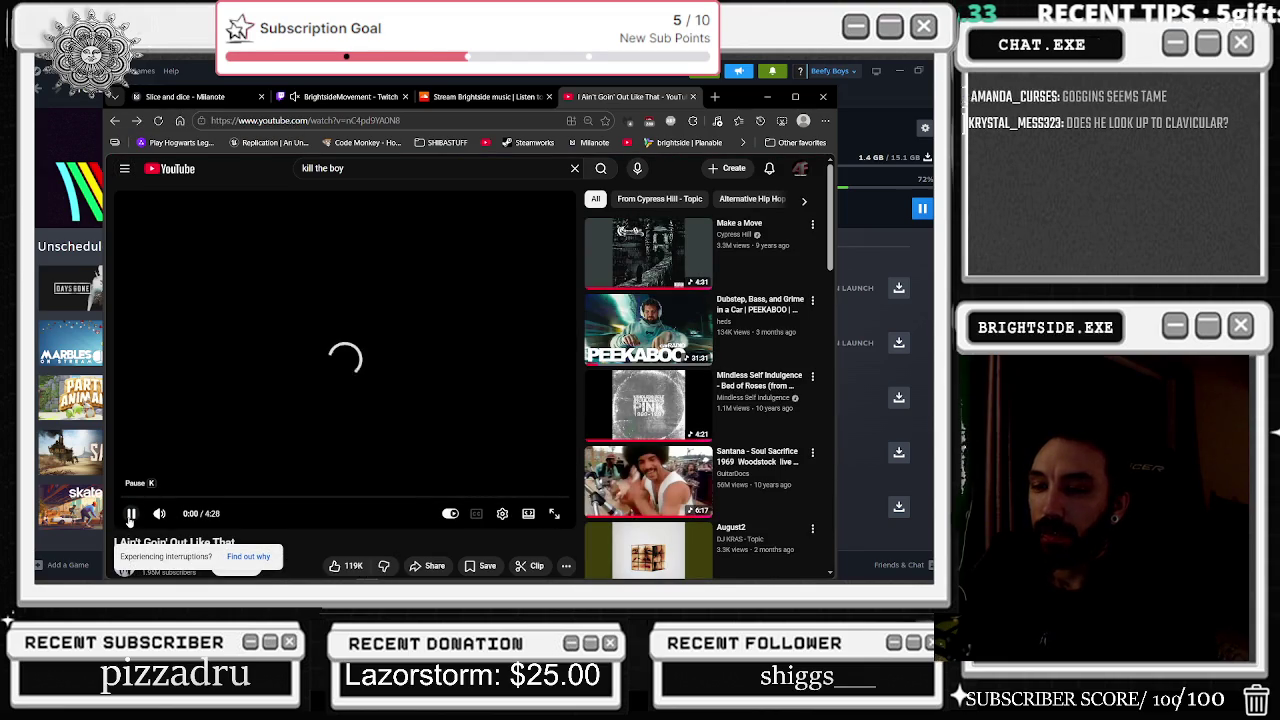
Step: Pause and resume the Cypress Hill song, then minimize the YouTube browser window
{"action": "left_click", "coordinate": [130, 513]}
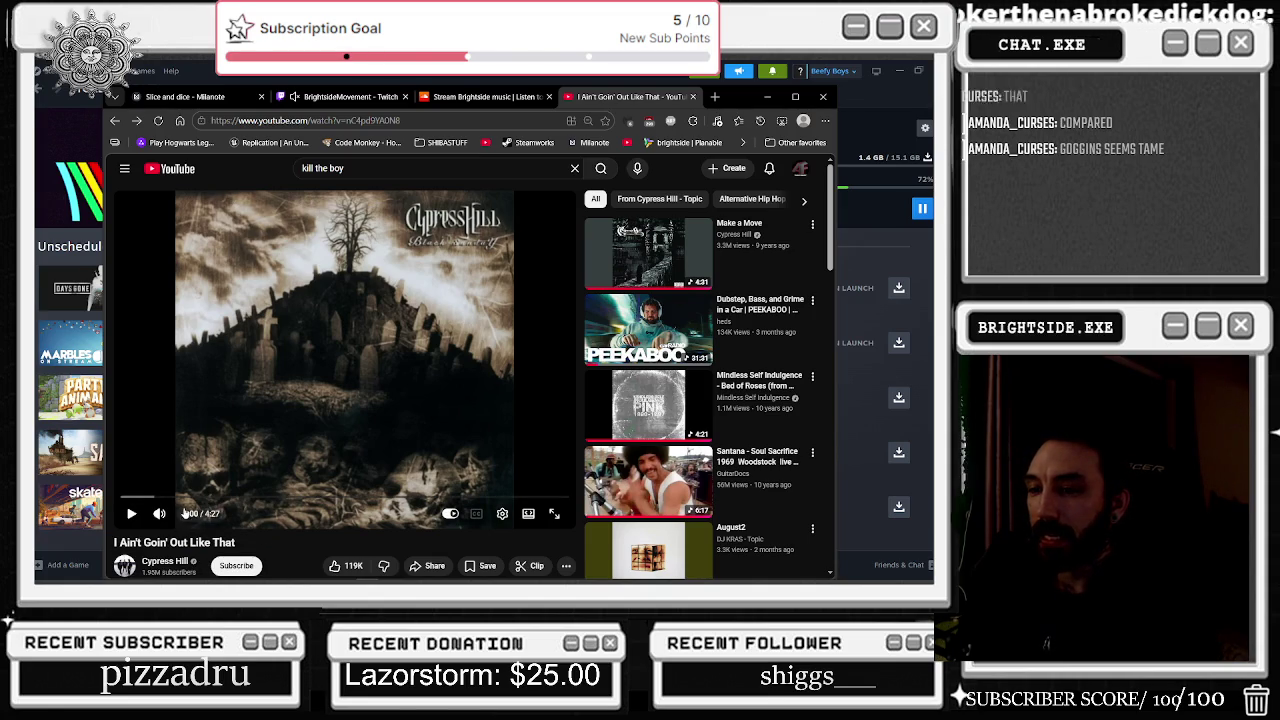
{"action": "left_click", "coordinate": [131, 513]}
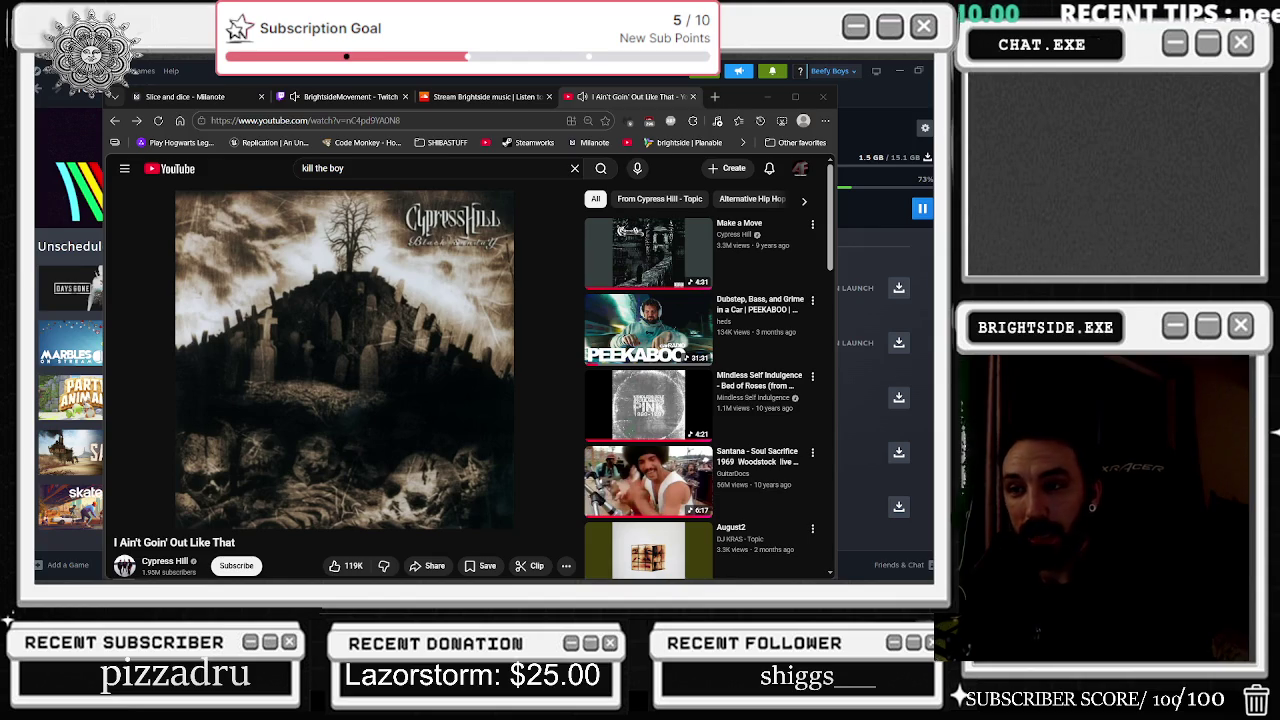
{"action": "mouse_move", "coordinate": [144, 315]}
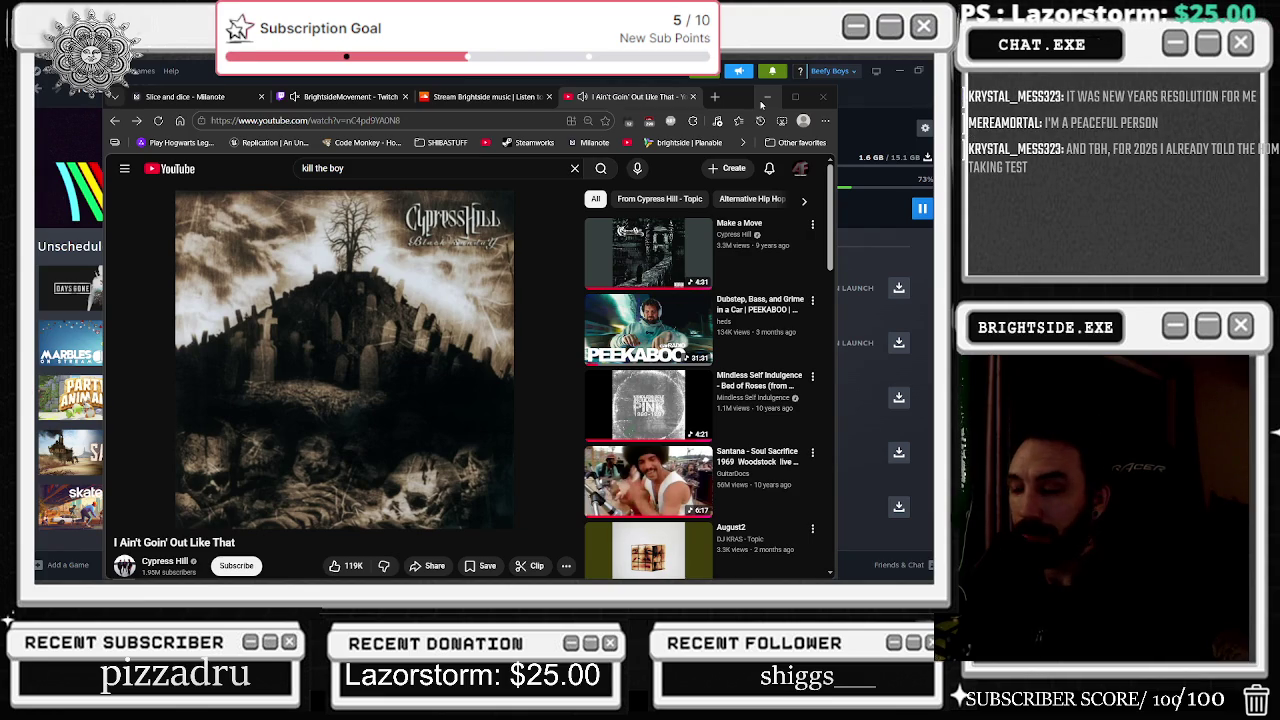
{"action": "left_click", "coordinate": [765, 99]}
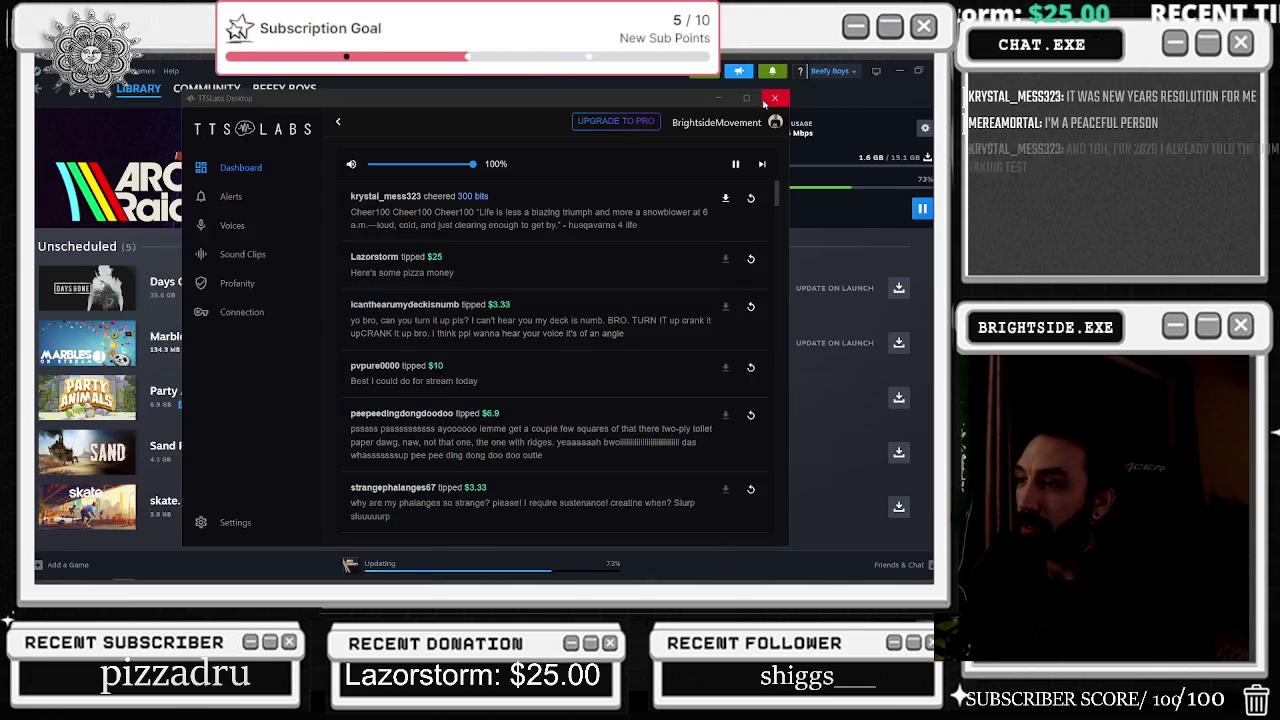
Step: Minimize the TTS Labs window and then Steam to bring Unreal Editor back
{"action": "left_click", "coordinate": [717, 98]}
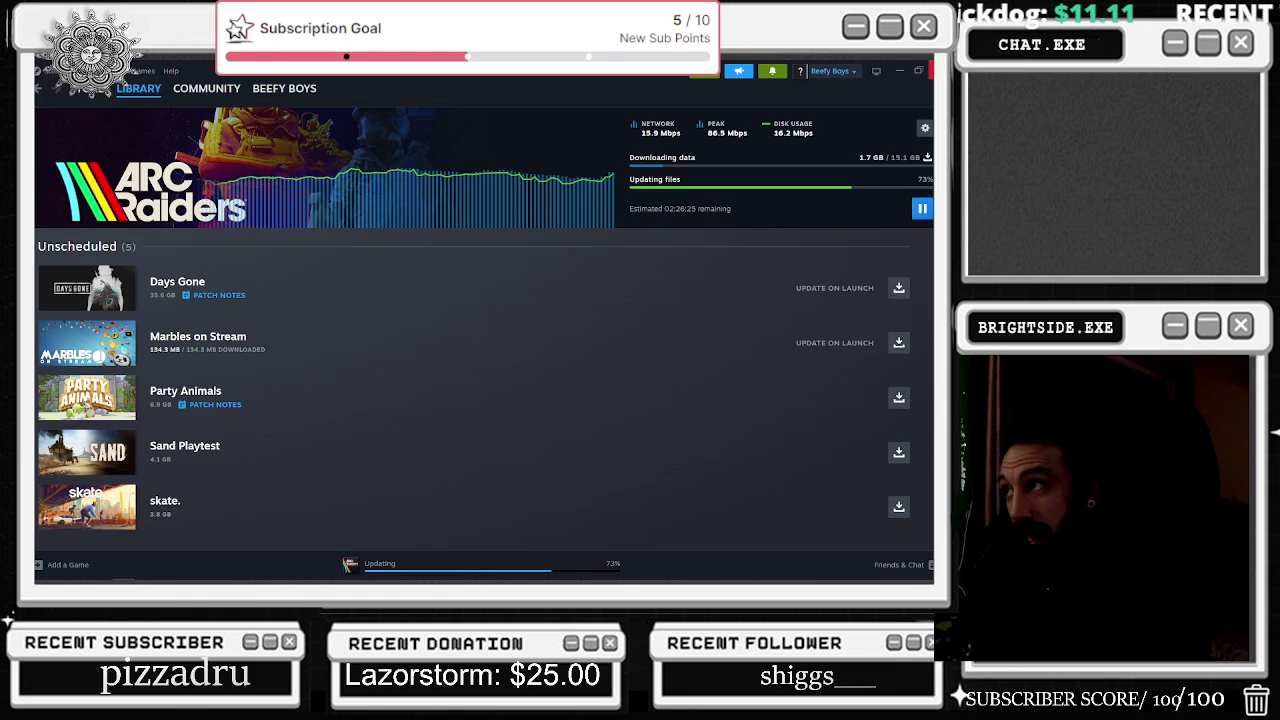
{"action": "left_click", "coordinate": [899, 70]}
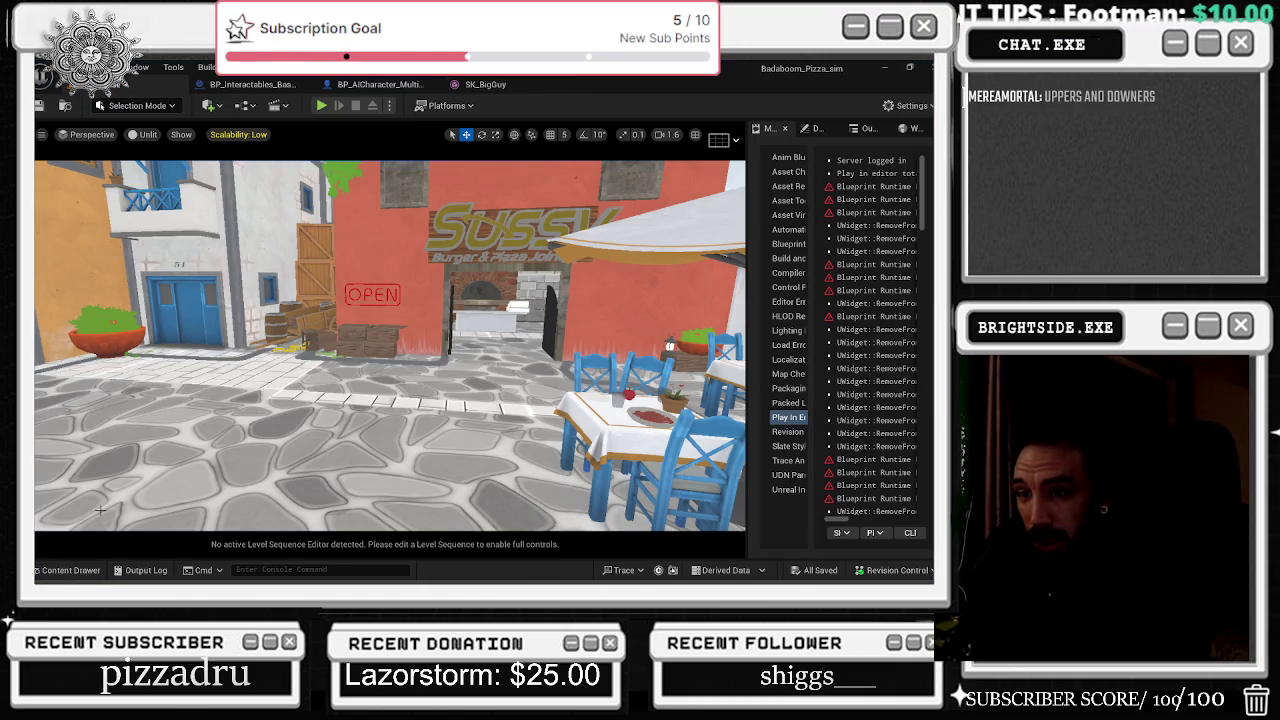
Step: Open the Content Drawer, view the All content folder, then close the drawer
{"action": "left_click", "coordinate": [62, 570]}
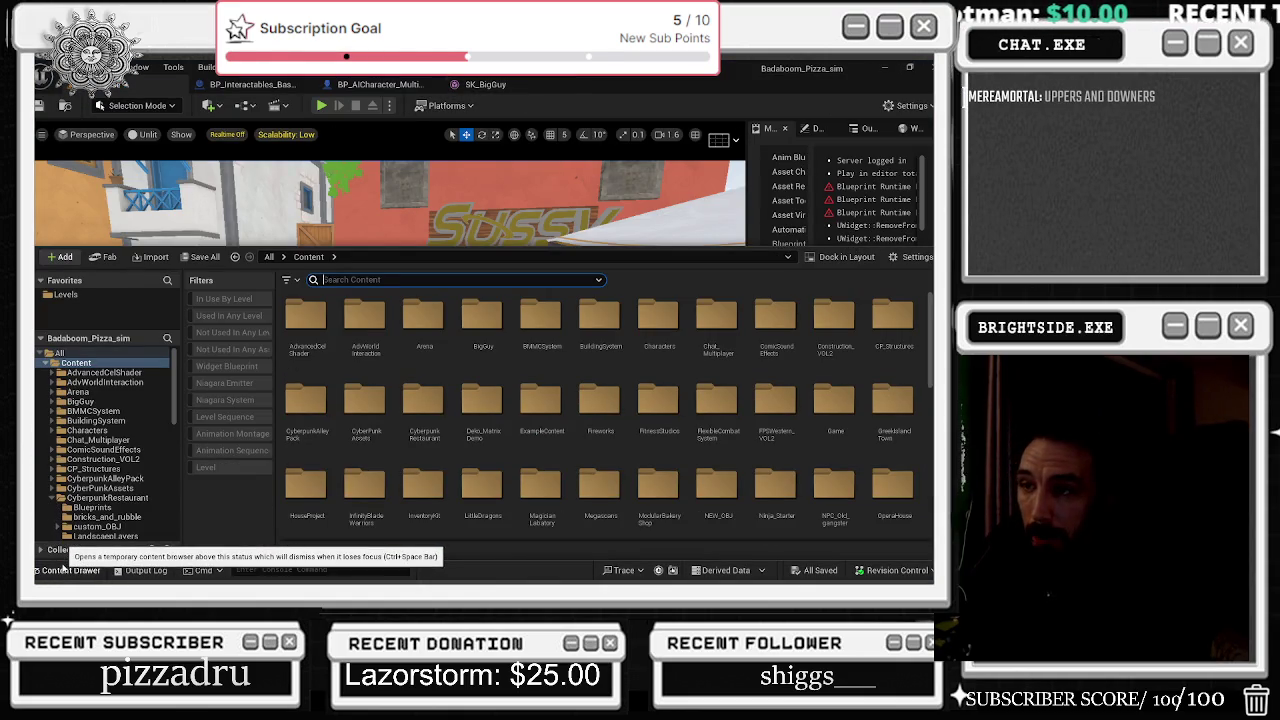
{"action": "left_click", "coordinate": [59, 353]}
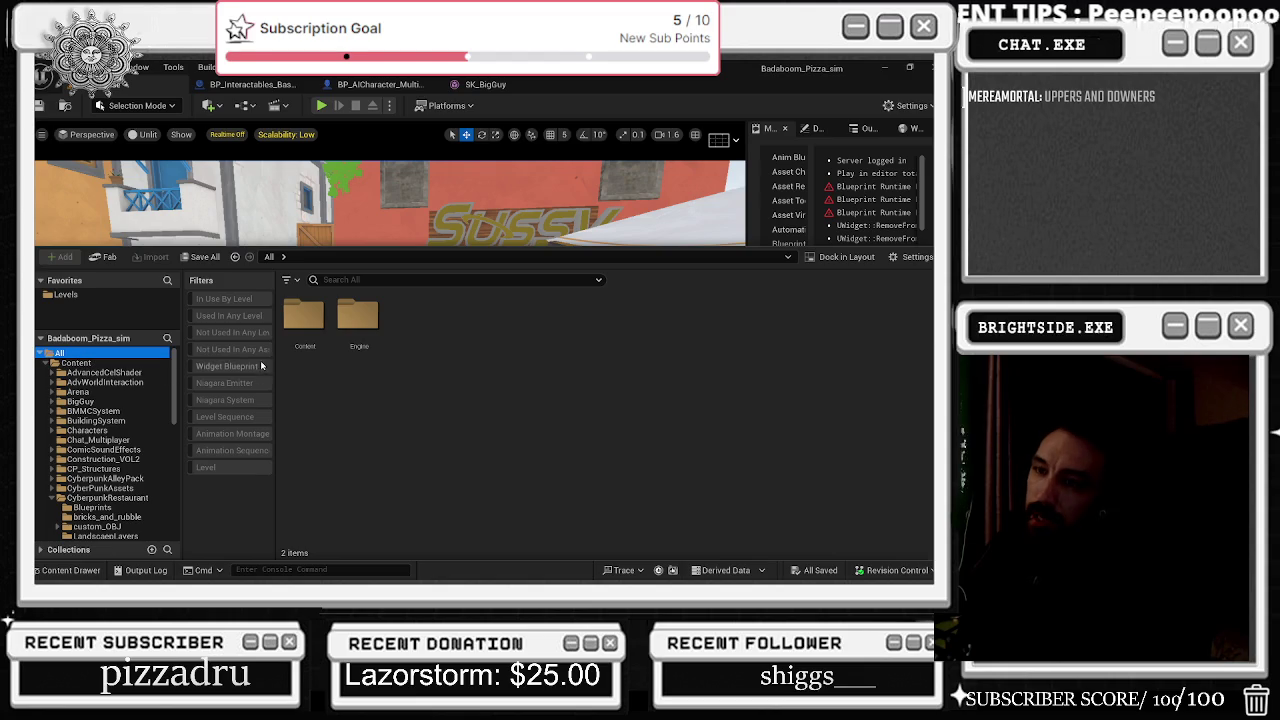
{"action": "left_click", "coordinate": [301, 223]}
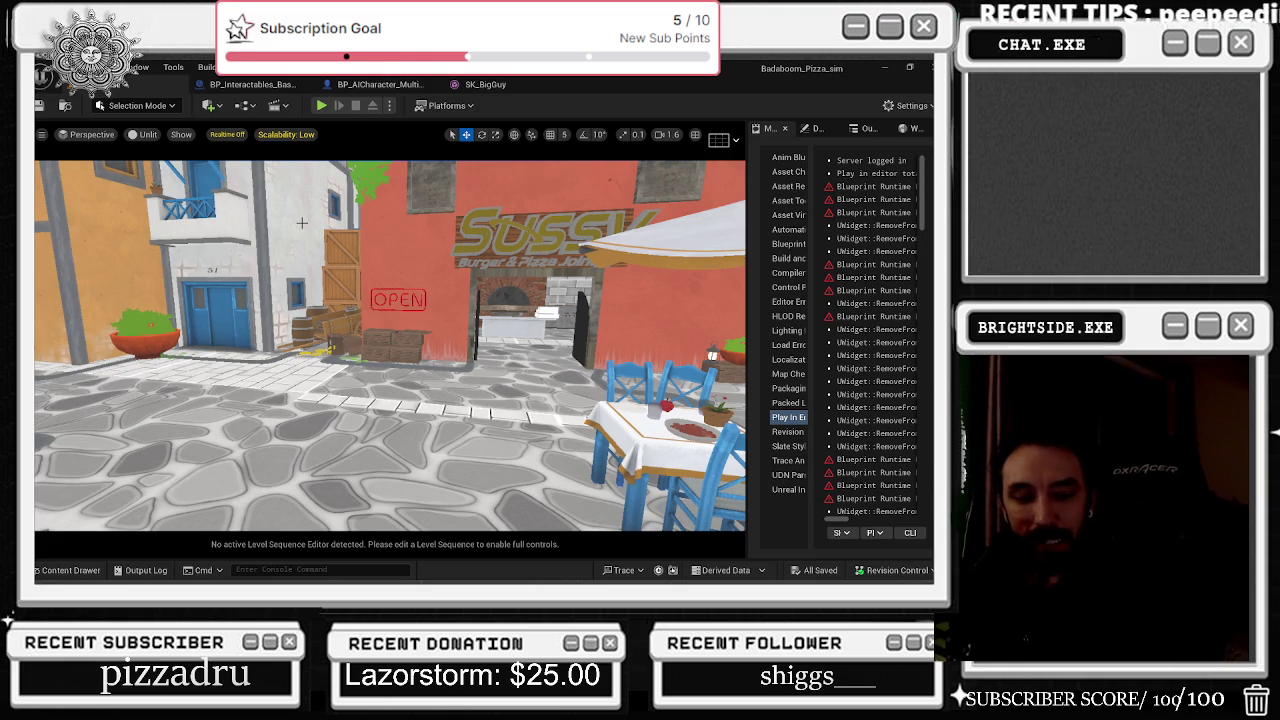
Step: Fly the level camera toward the café and alley, then show the BP_Interactables_Basketball Event Graph zoomed out
{"action": "left_click_drag", "start_coordinate": [301, 223], "coordinate": [340, 210]}
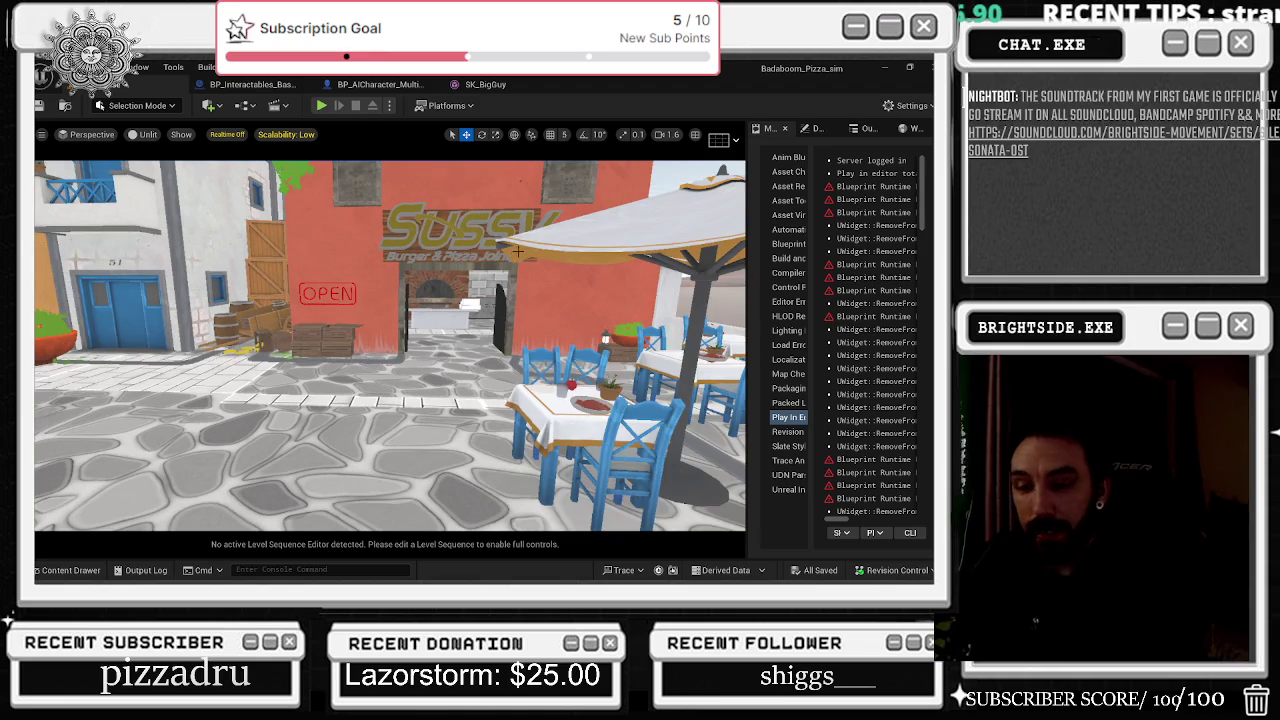
{"action": "left_click_drag", "start_coordinate": [442, 393], "coordinate": [417, 424]}
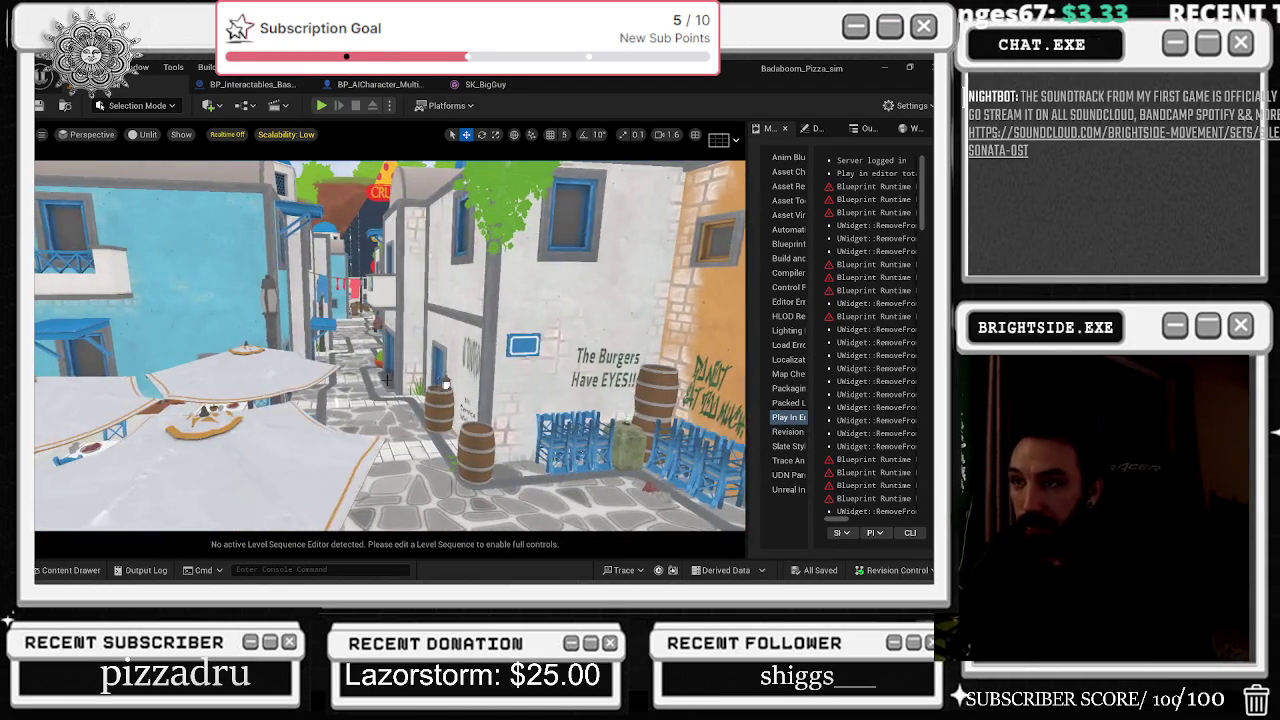
{"action": "left_click", "coordinate": [300, 85]}
{"action": "scroll", "coordinate": [432, 197], "scroll_direction": "down", "scroll_amount": 5}
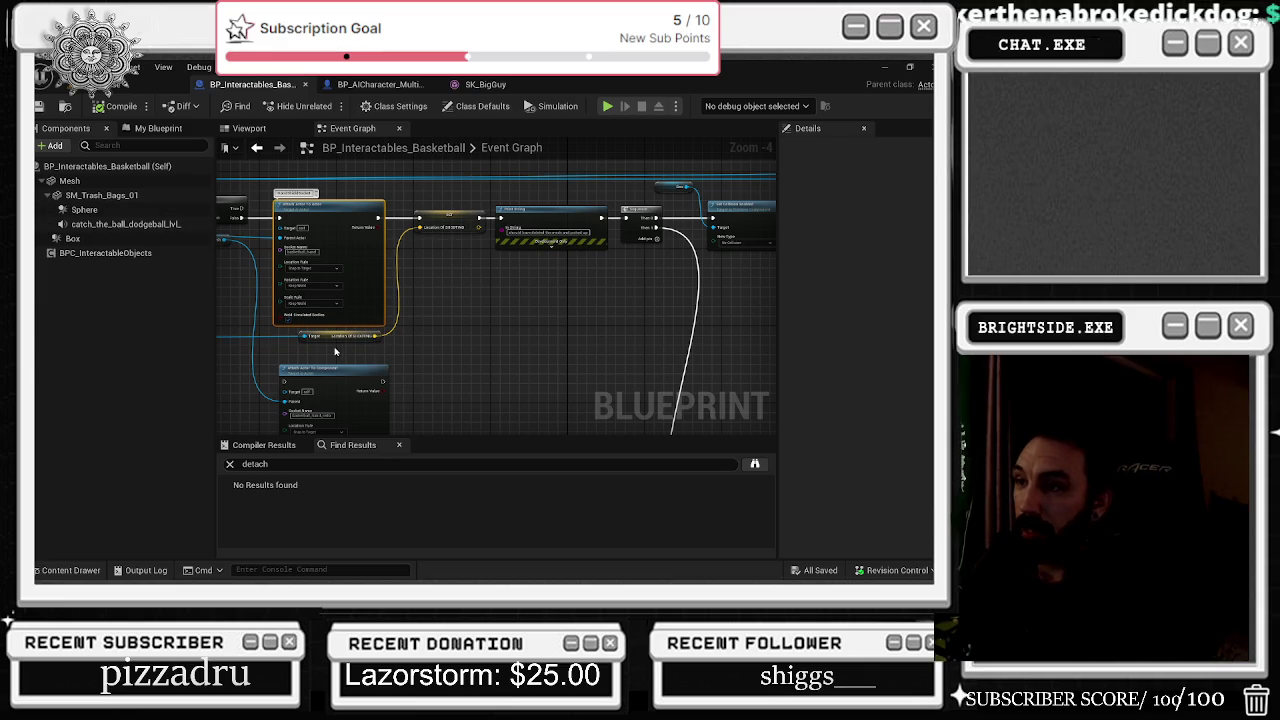
Step: Nudge the SkeletalMesh getter and reroute point down in the basketball graph, then return to the level editor
{"action": "left_click", "coordinate": [256, 147]}
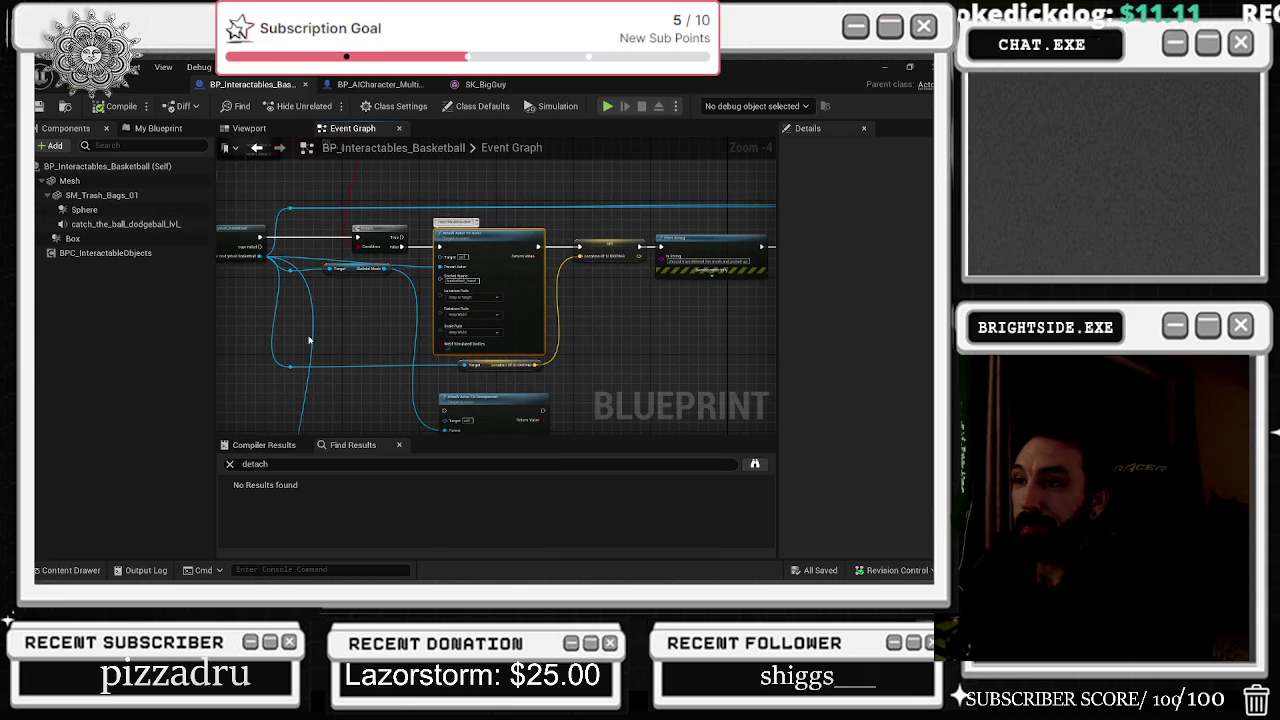
{"action": "left_click_drag", "start_coordinate": [355, 273], "coordinate": [365, 307]}
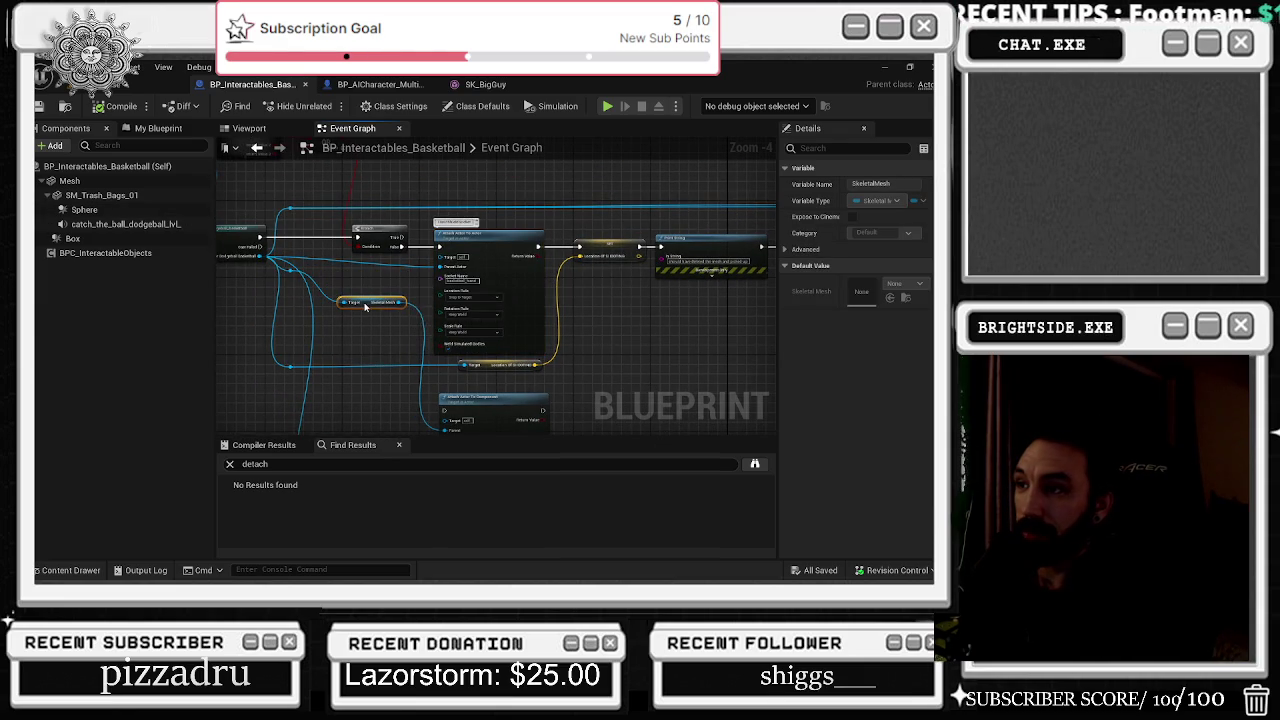
{"action": "left_click", "coordinate": [290, 272]}
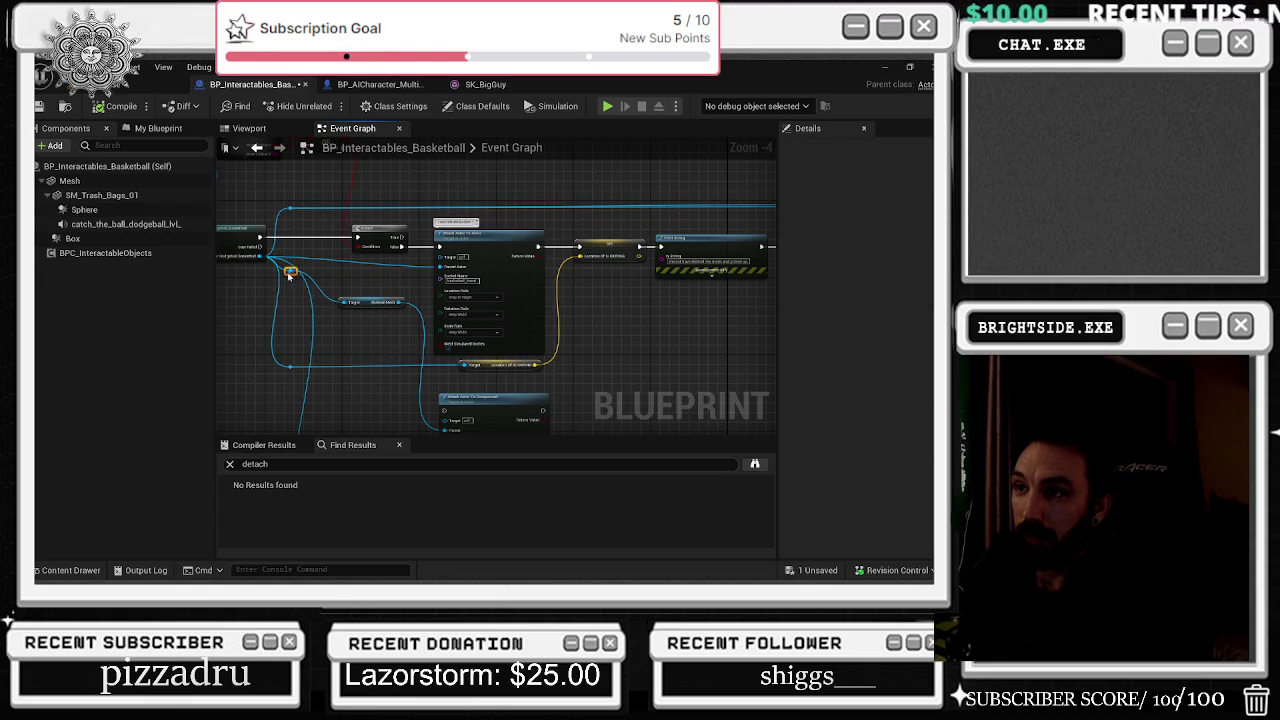
{"action": "left_click_drag", "start_coordinate": [289, 277], "coordinate": [289, 309]}
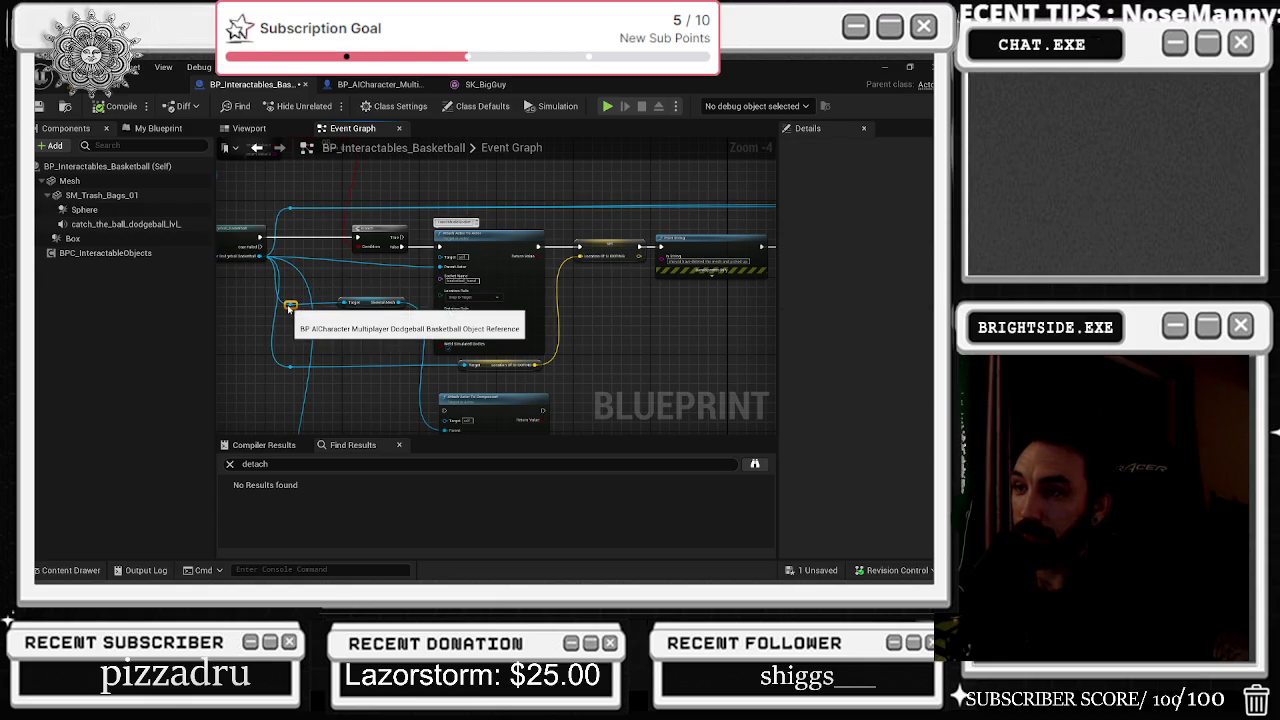
{"action": "left_click", "coordinate": [137, 98]}
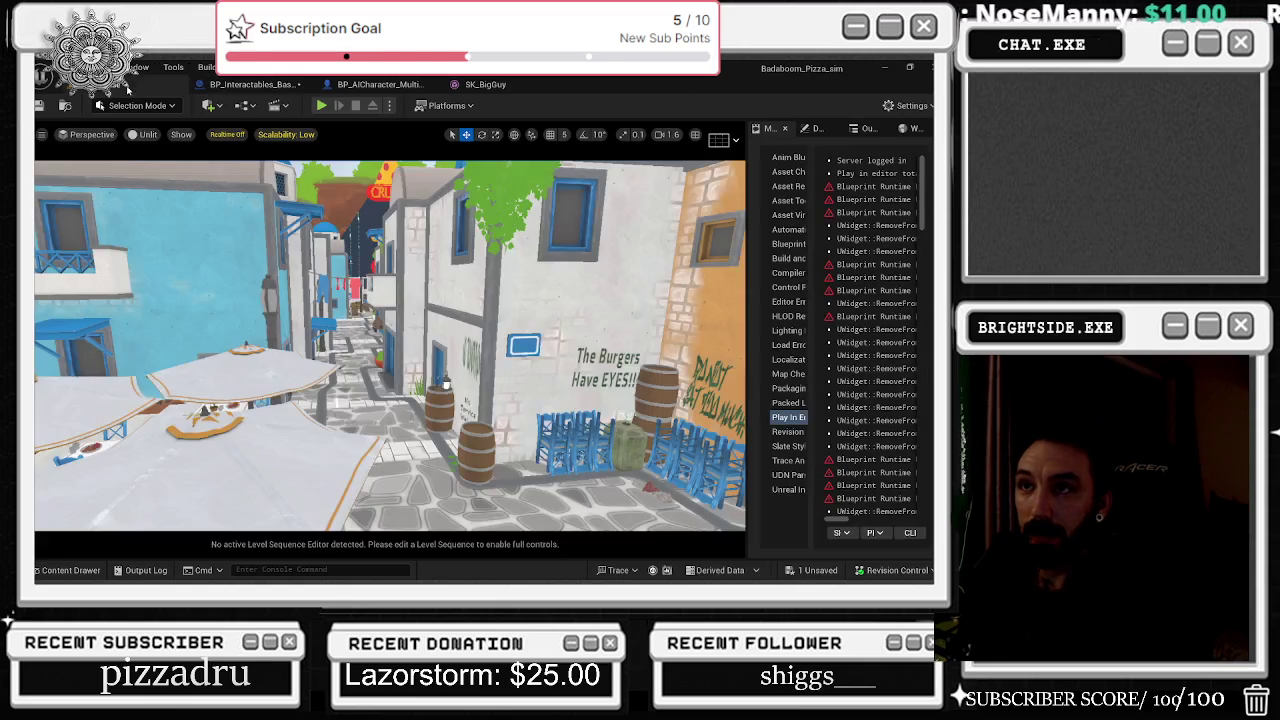
Step: Save all unsaved content via Save Selected, then start a Play in Editor session
{"action": "left_click", "coordinate": [42, 106]}
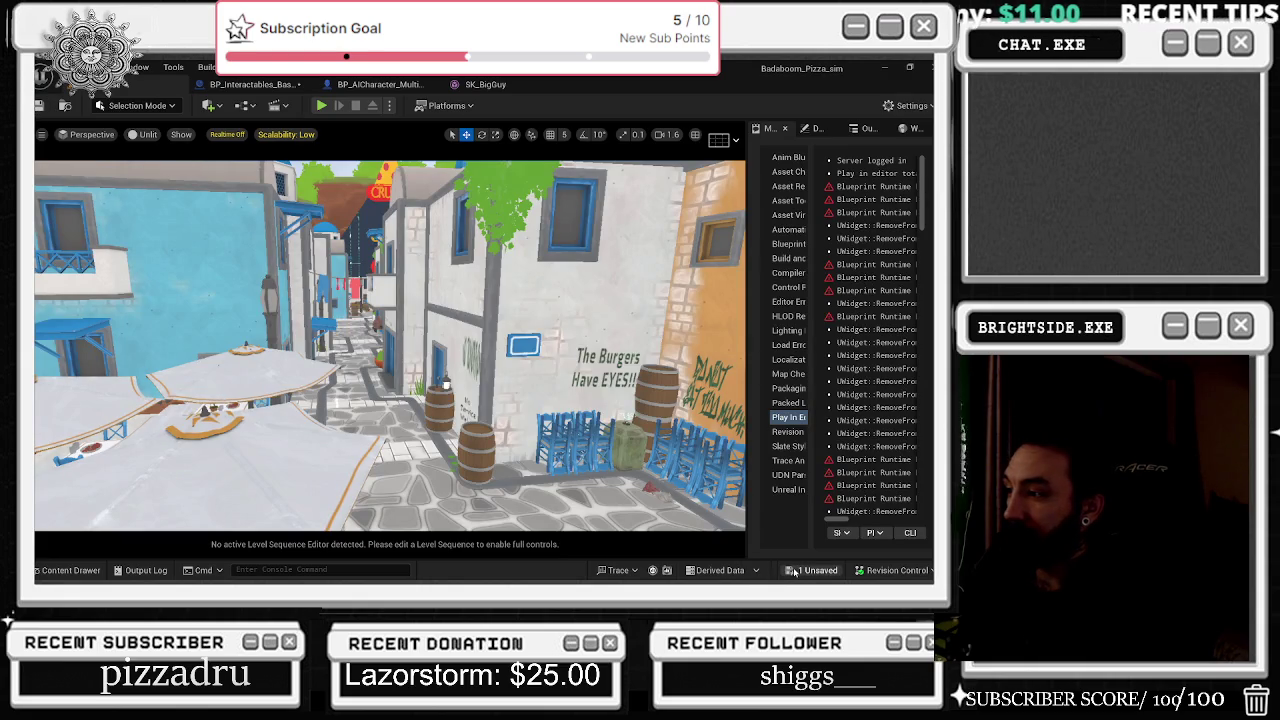
{"action": "left_click", "coordinate": [555, 465]}
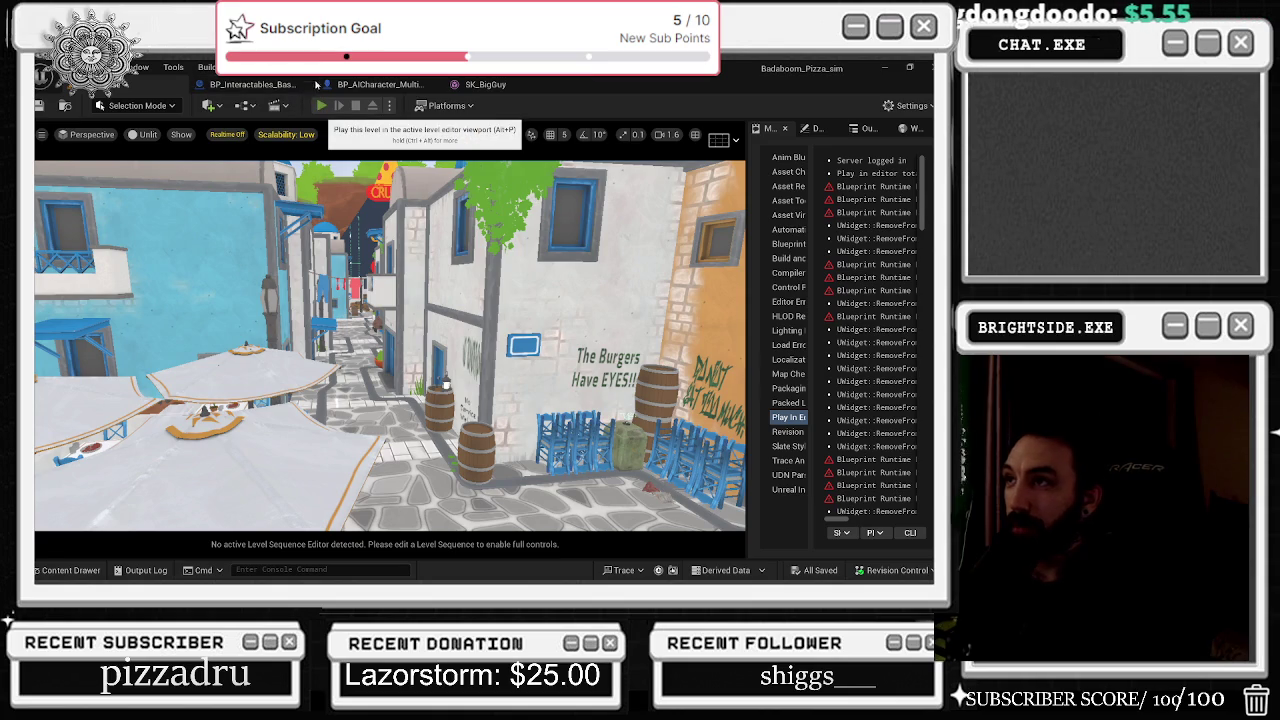
{"action": "left_click", "coordinate": [321, 106]}
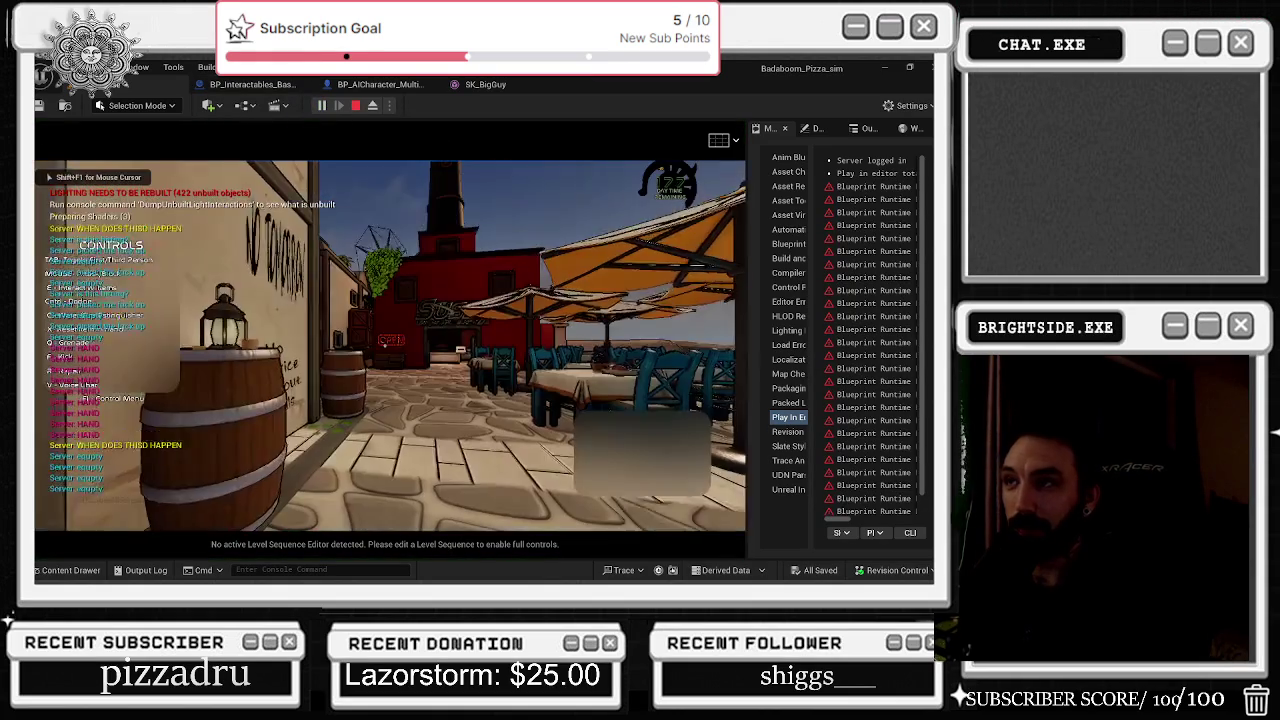
Step: Walk the player forward toward the café tables and hide the Controls overlay with F1
{"action": "key", "text": "w"}
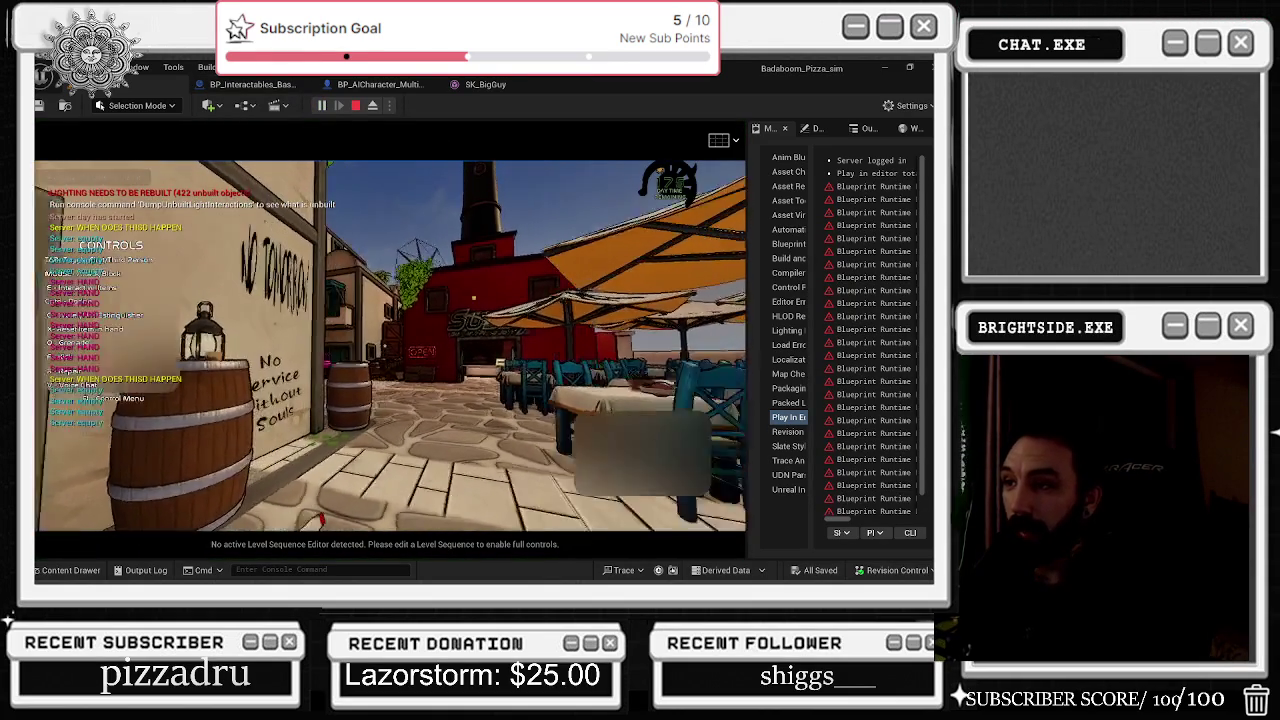
{"action": "key", "text": "w"}
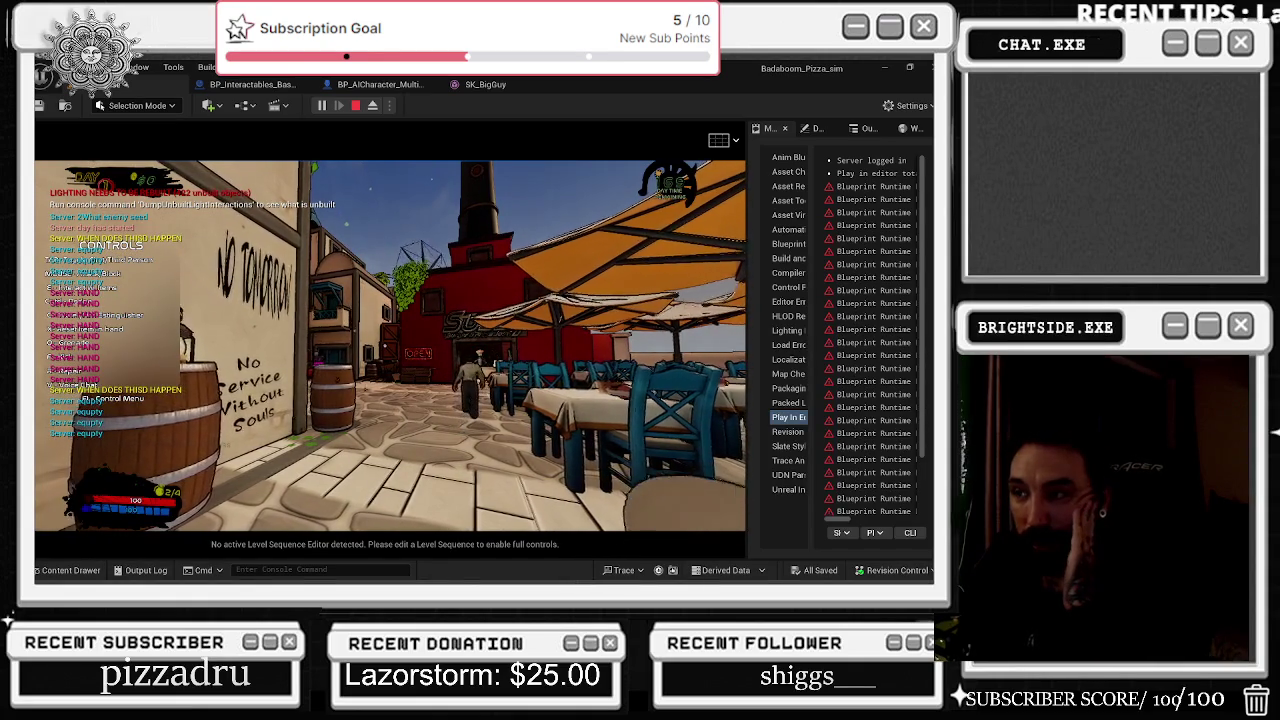
{"action": "key", "text": "w"}
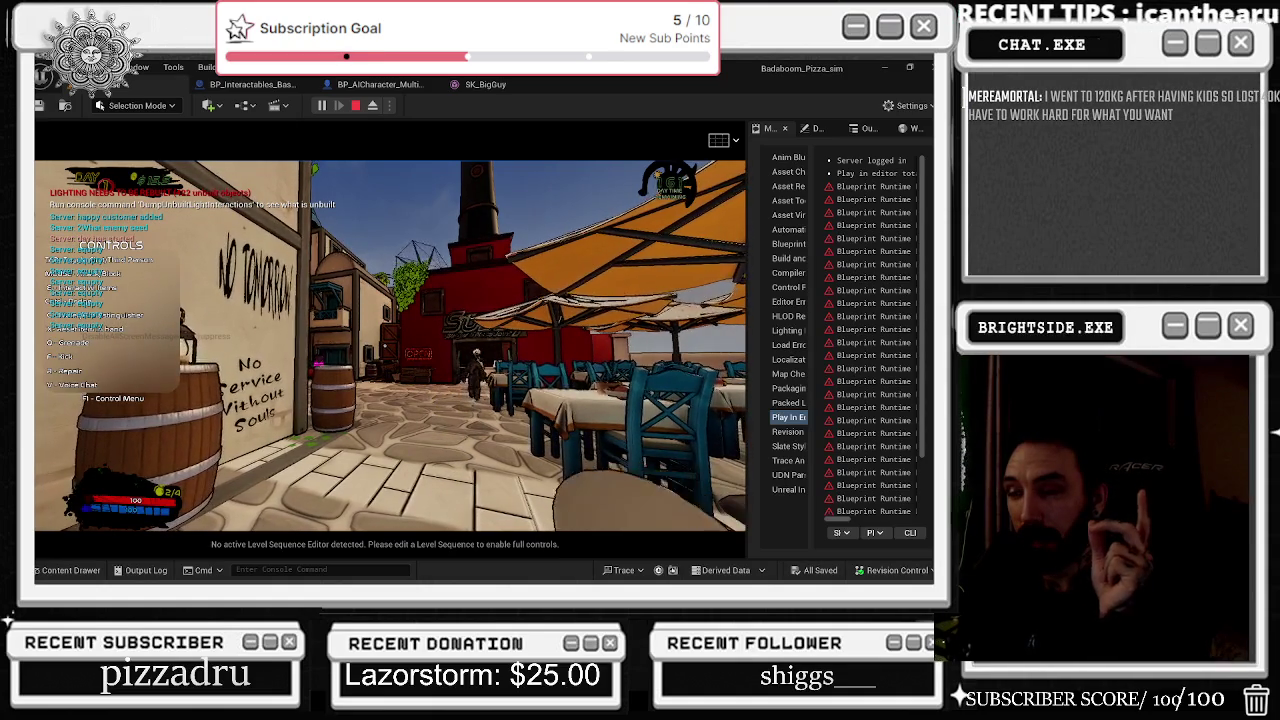
{"action": "key", "text": "F1"}
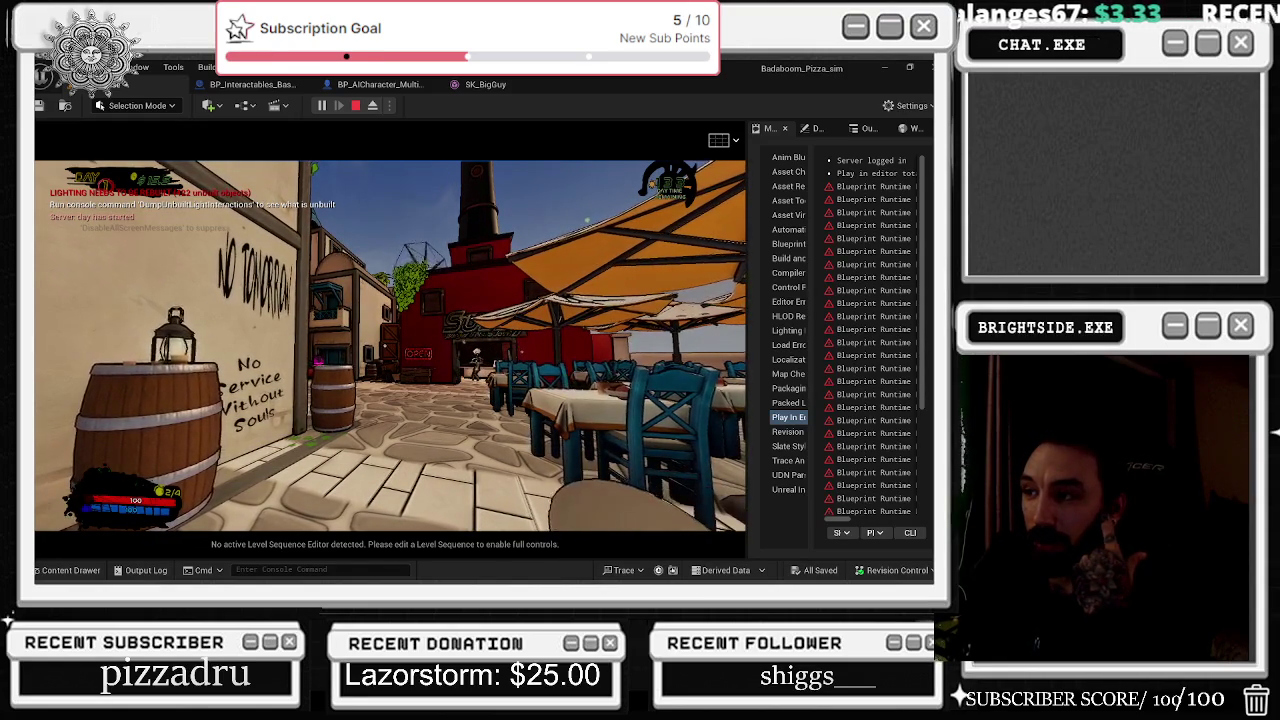
Step: Strafe right and walk toward the tables, then switch to the SoundCloud Edge window
{"action": "key", "text": "d"}
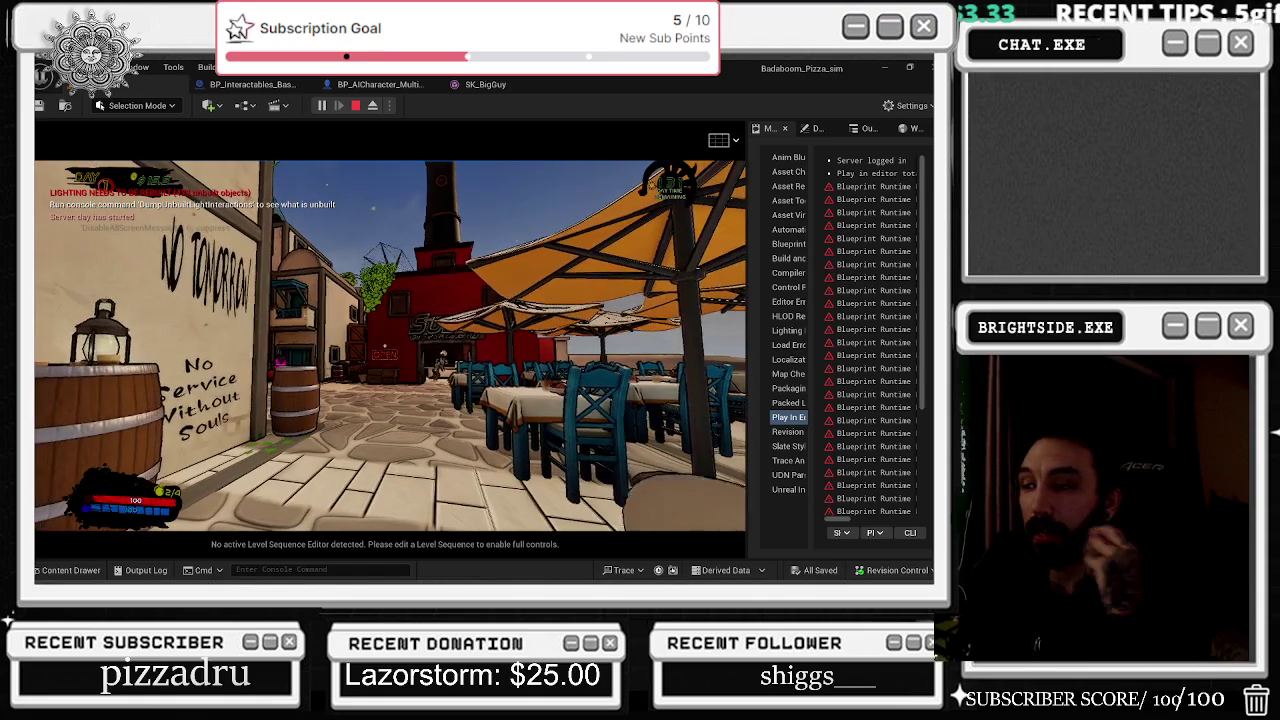
{"action": "key", "text": "w"}
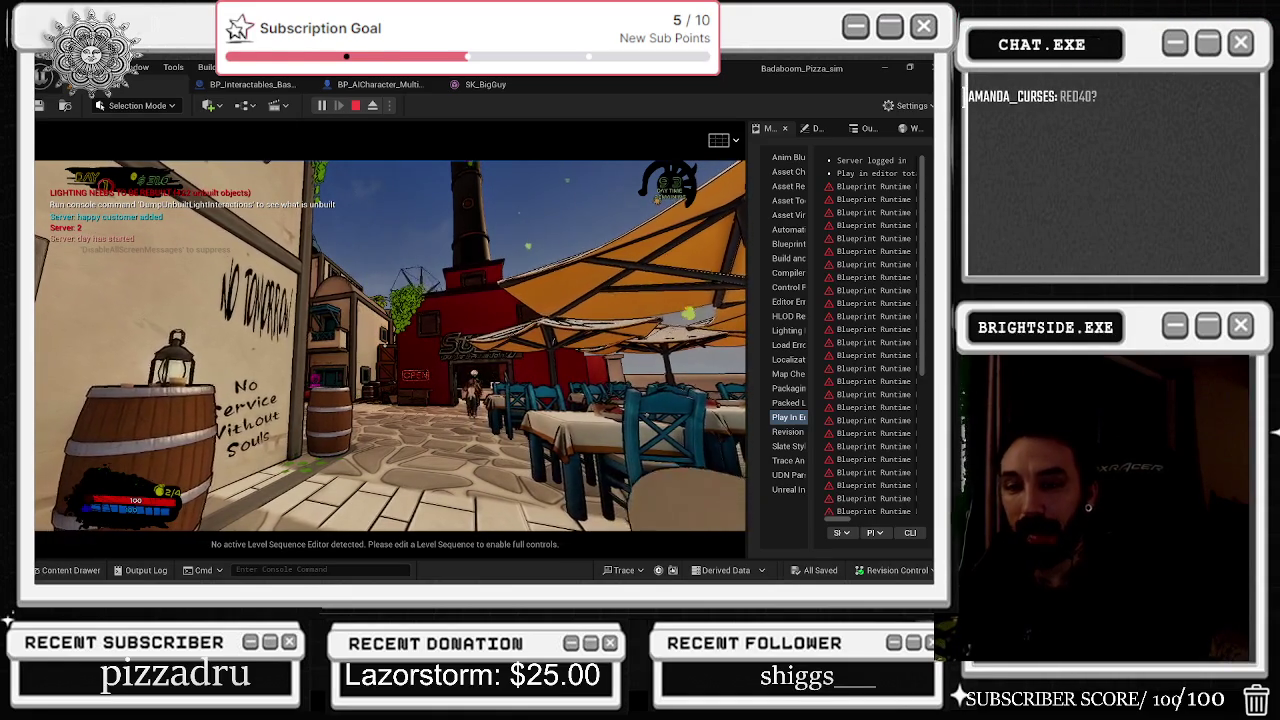
{"action": "key", "text": "alt+Tab"}
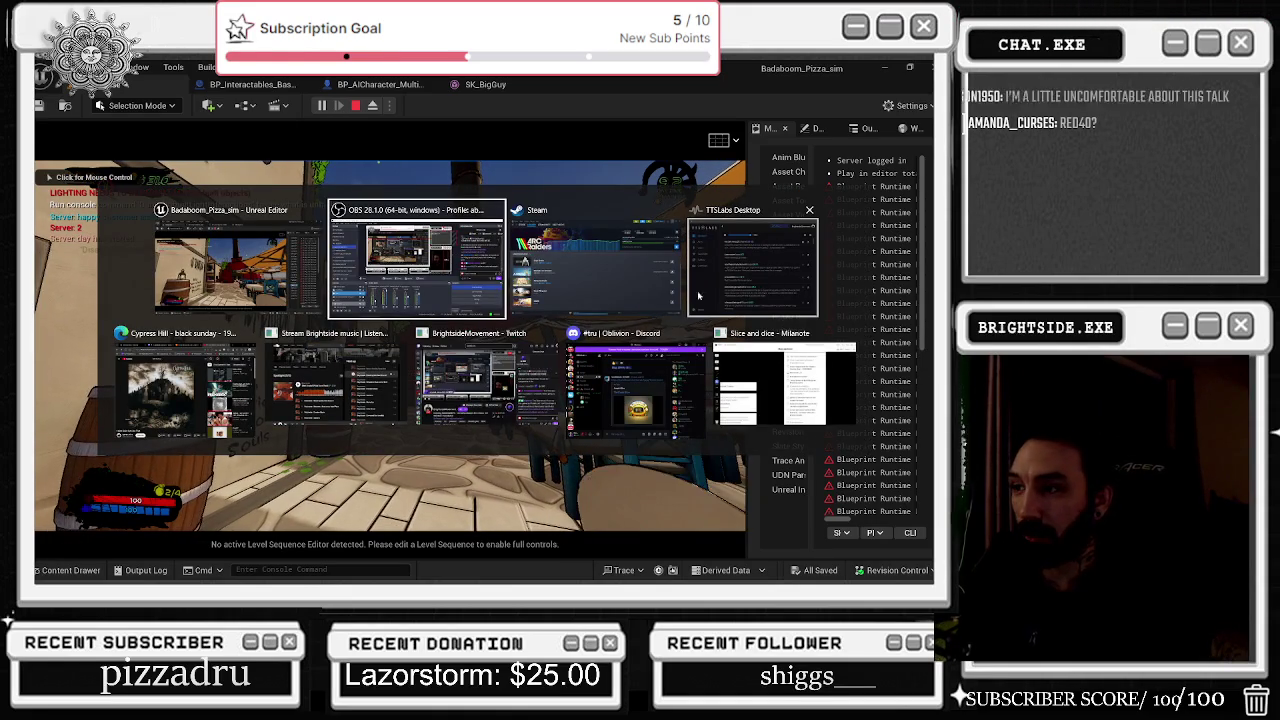
{"action": "left_click", "coordinate": [348, 390]}
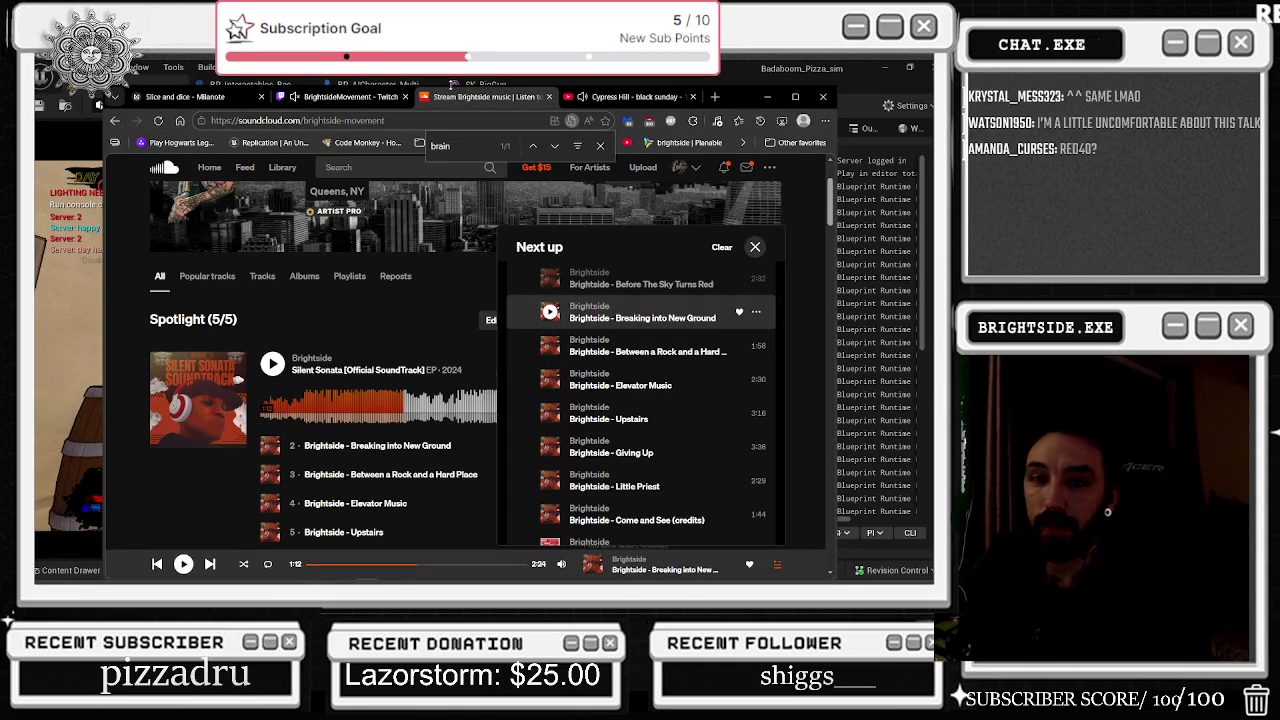
Step: Search Google for 'rad 40 peptide' in a new tab
{"action": "left_click", "coordinate": [719, 98]}
{"action": "type", "text": "rad40"}
{"action": "key", "text": "Return"}
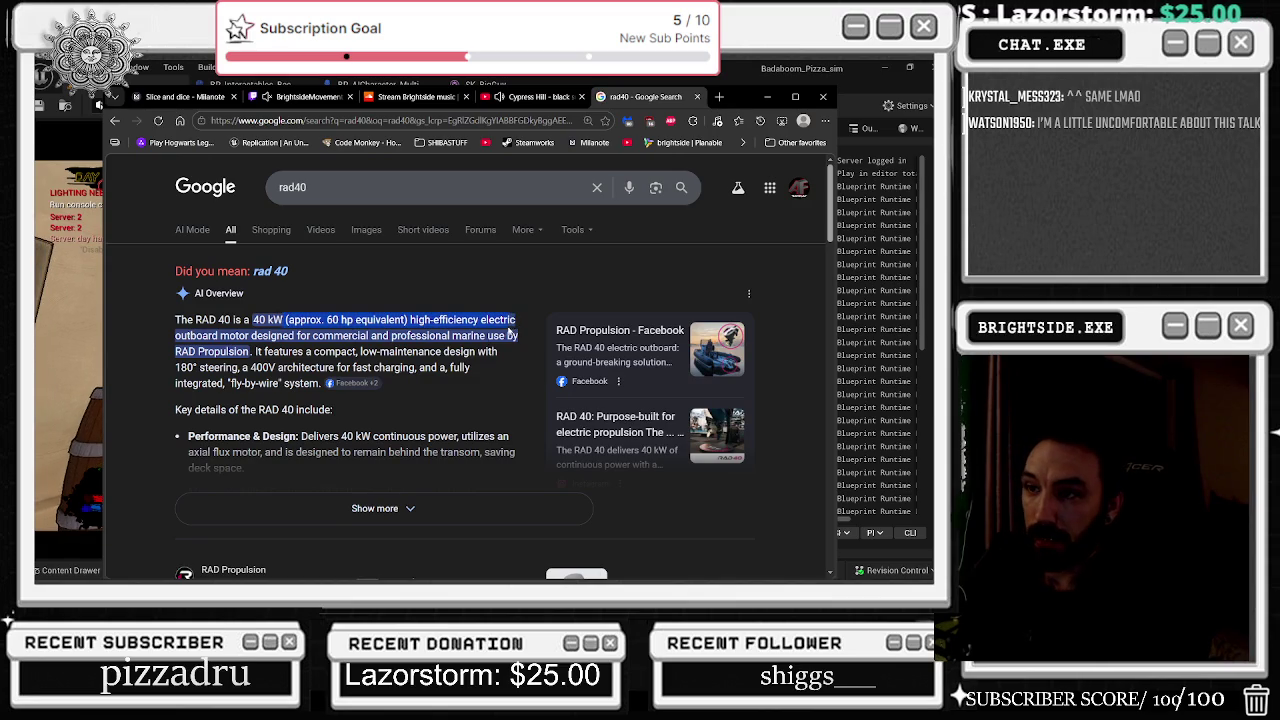
{"action": "left_click", "coordinate": [369, 187]}
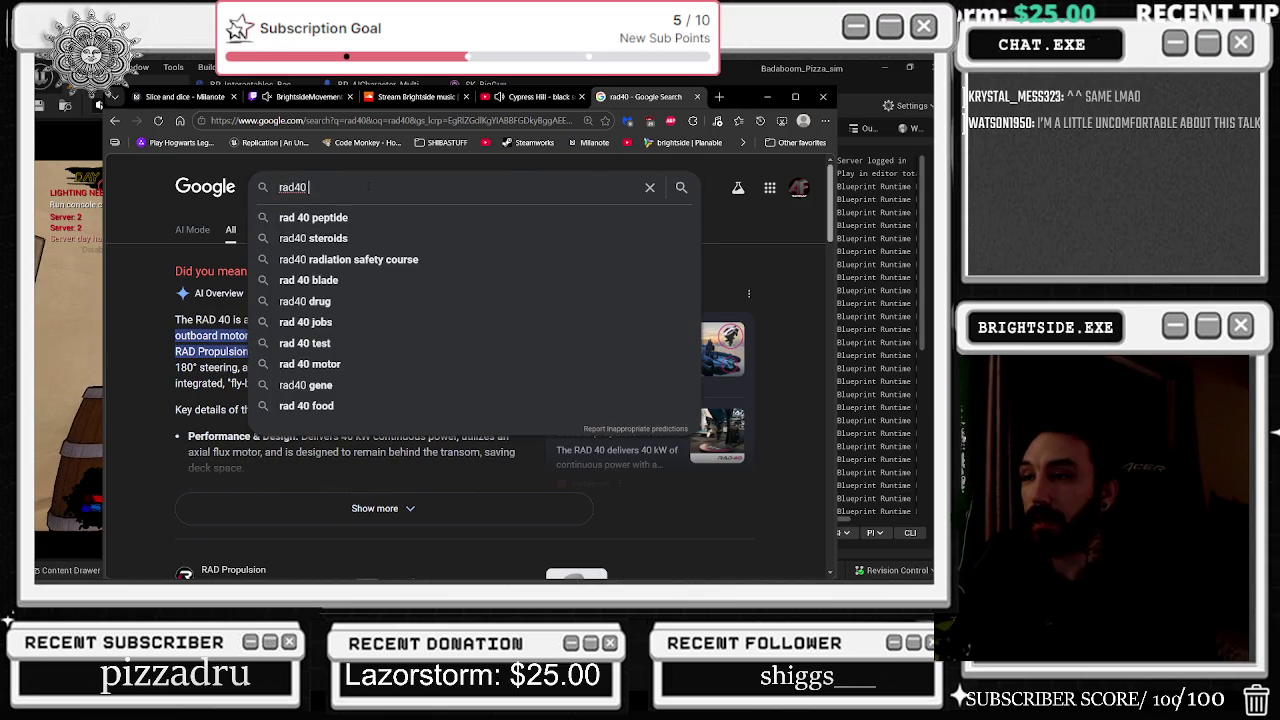
{"action": "key", "text": "Down"}
{"action": "key", "text": "Return"}
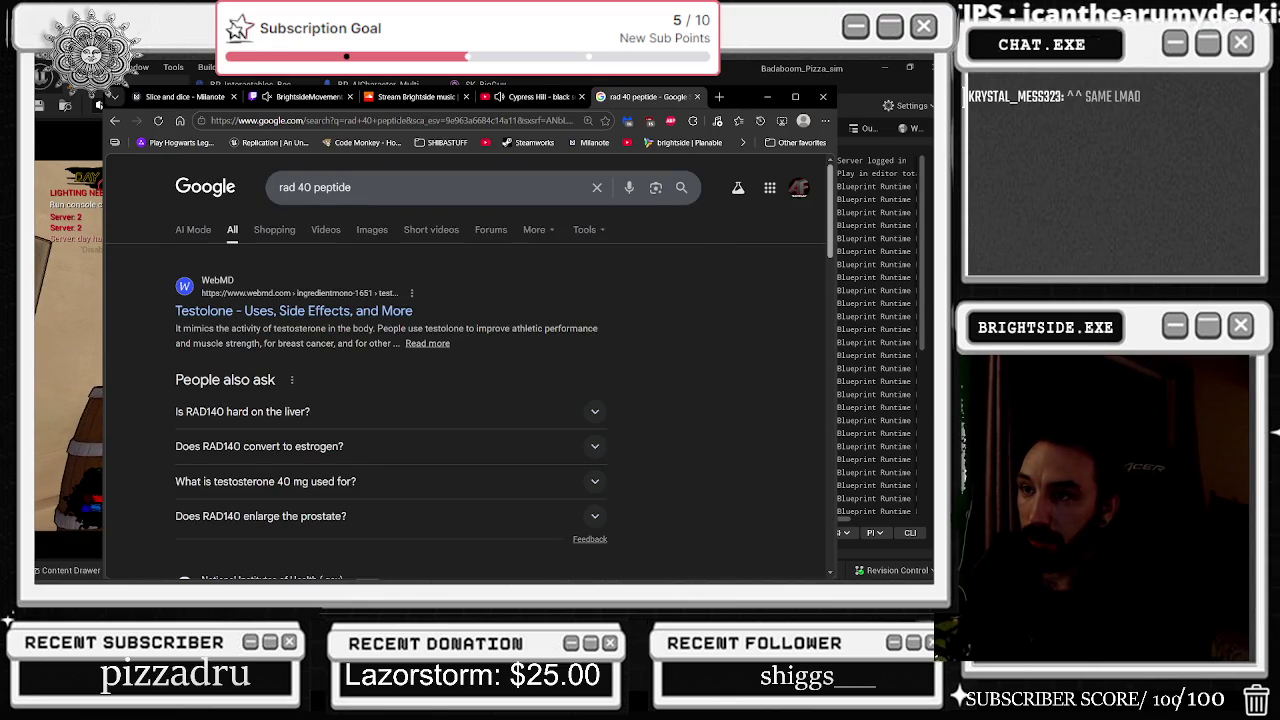
Step: Expand and read the 'Is RAD140 hard on the liver?' answer, then close the tab
{"action": "left_click_drag", "start_coordinate": [214, 328], "coordinate": [358, 328]}
{"action": "scroll", "coordinate": [281, 301], "scroll_direction": "down", "scroll_amount": 2}
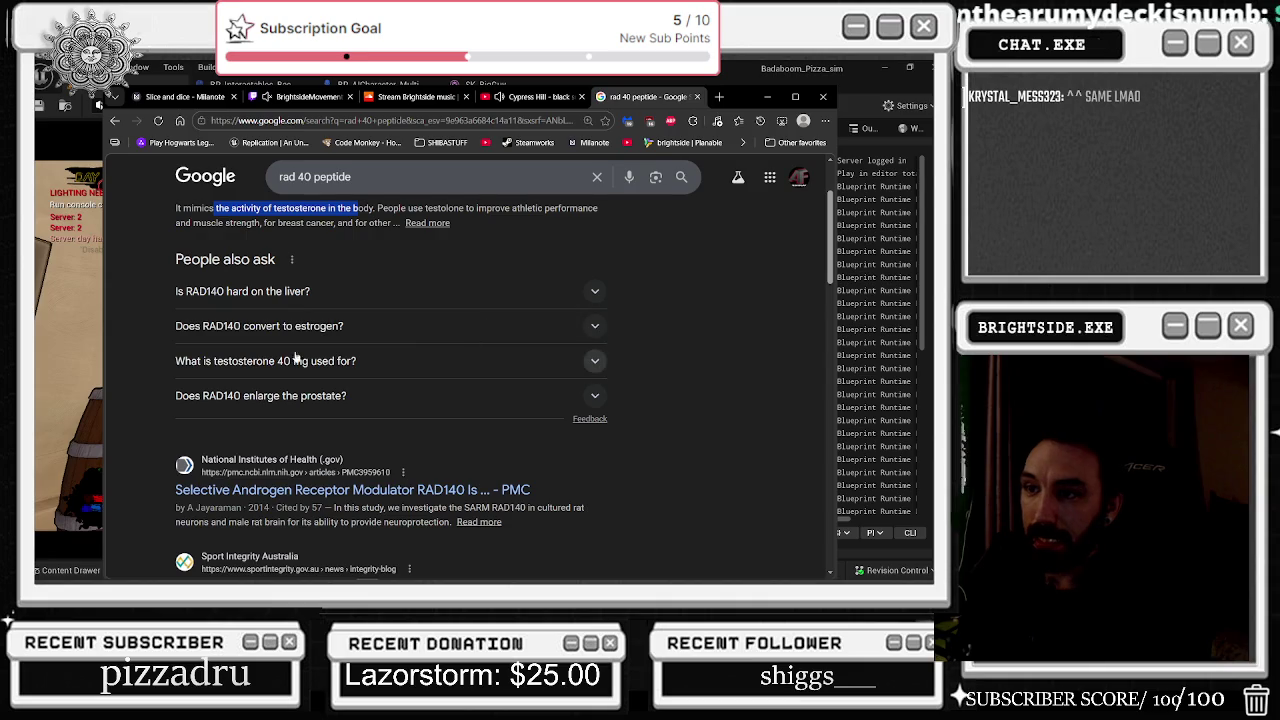
{"action": "left_click", "coordinate": [281, 299]}
{"action": "triple_click", "coordinate": [297, 364]}
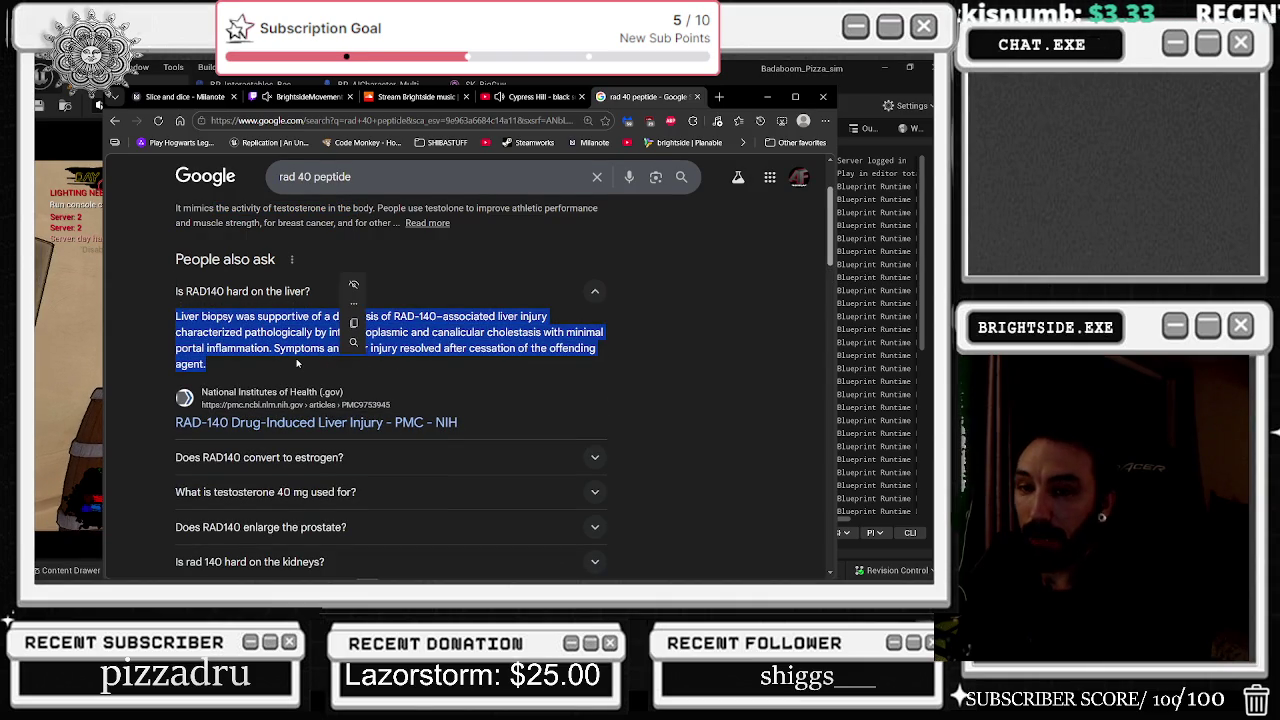
{"action": "left_click", "coordinate": [222, 350]}
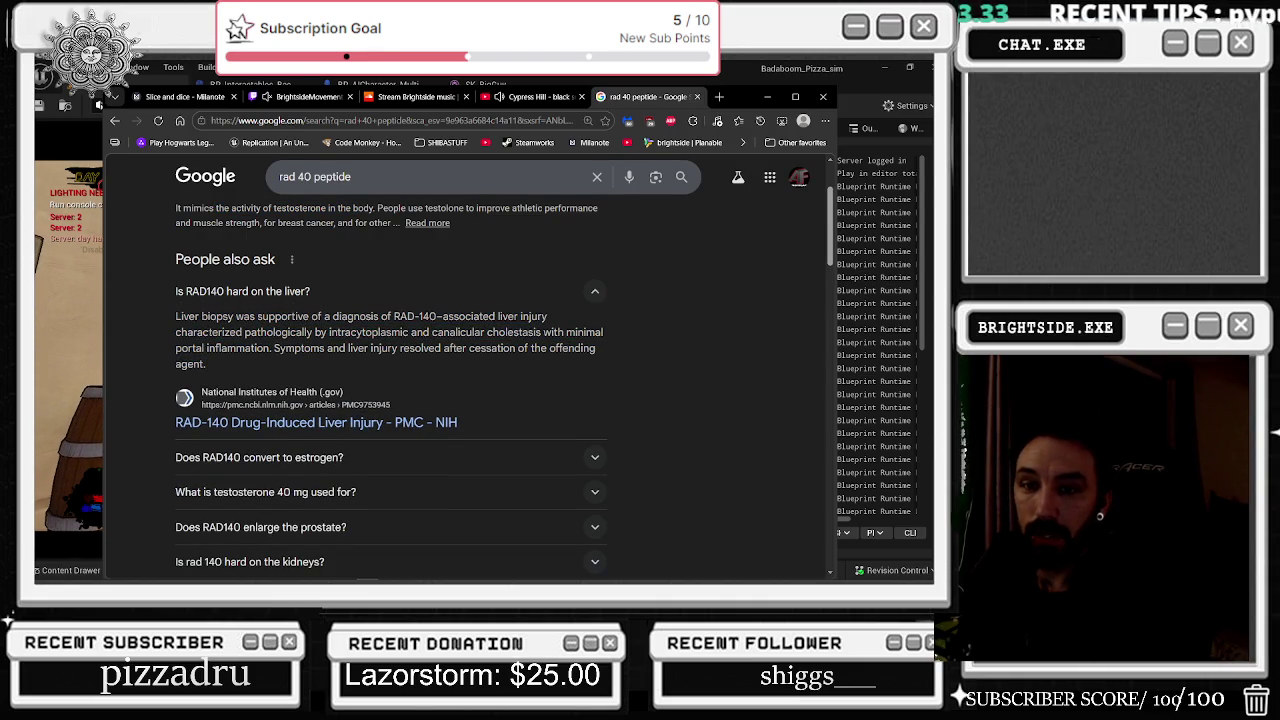
{"action": "scroll", "coordinate": [320, 289], "scroll_direction": "down", "scroll_amount": 2}
{"action": "scroll", "coordinate": [320, 289], "scroll_direction": "down", "scroll_amount": 2}
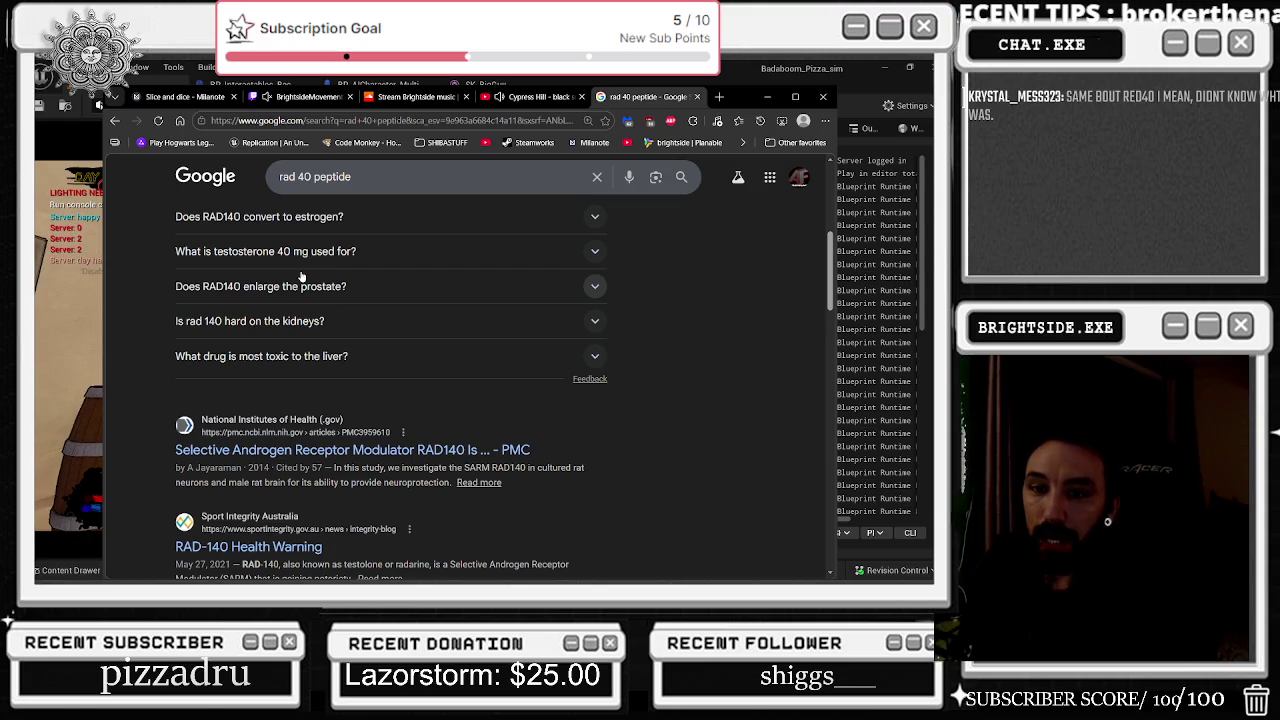
{"action": "scroll", "coordinate": [414, 354], "scroll_direction": "down", "scroll_amount": 2}
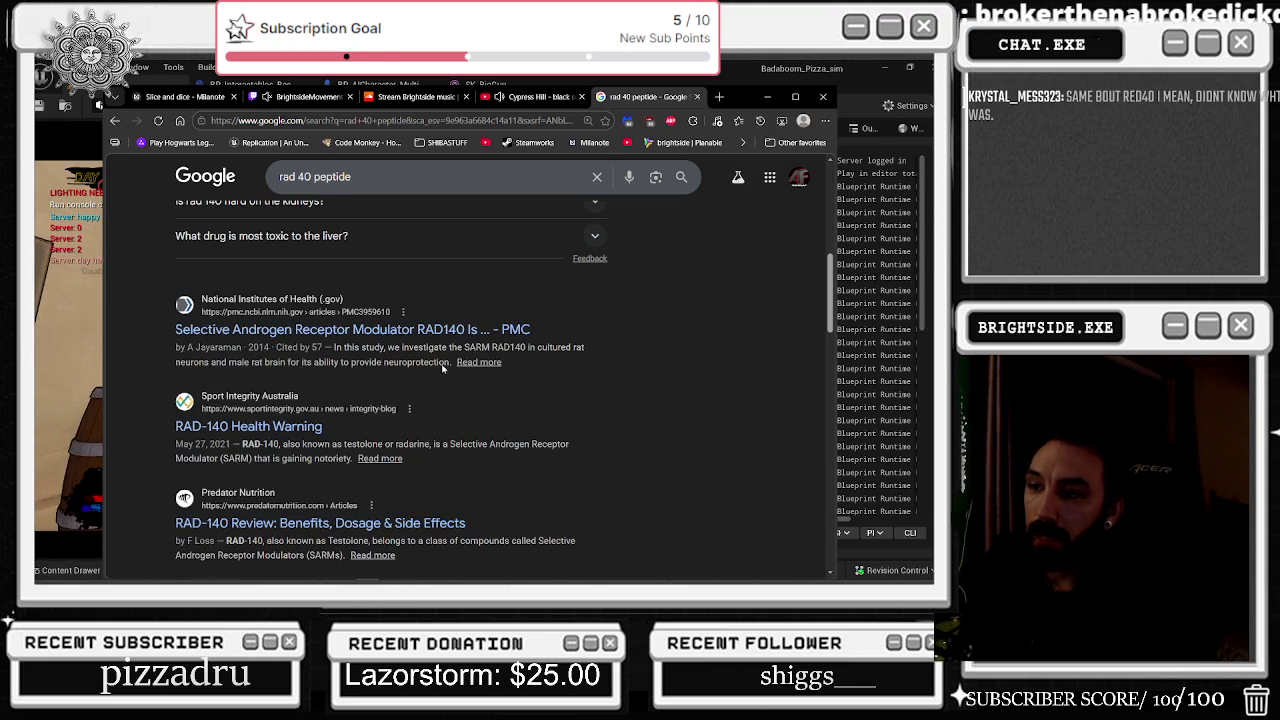
{"action": "scroll", "coordinate": [446, 373], "scroll_direction": "up", "scroll_amount": 5}
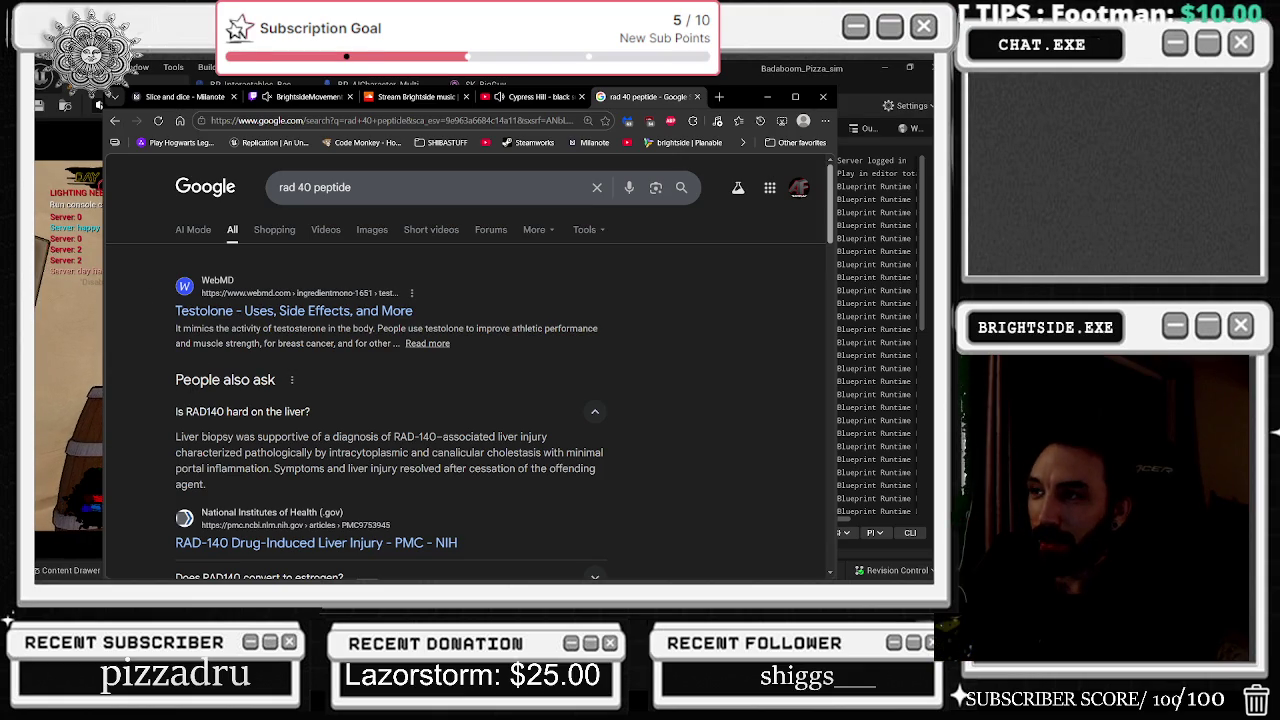
{"action": "left_click", "coordinate": [693, 97]}
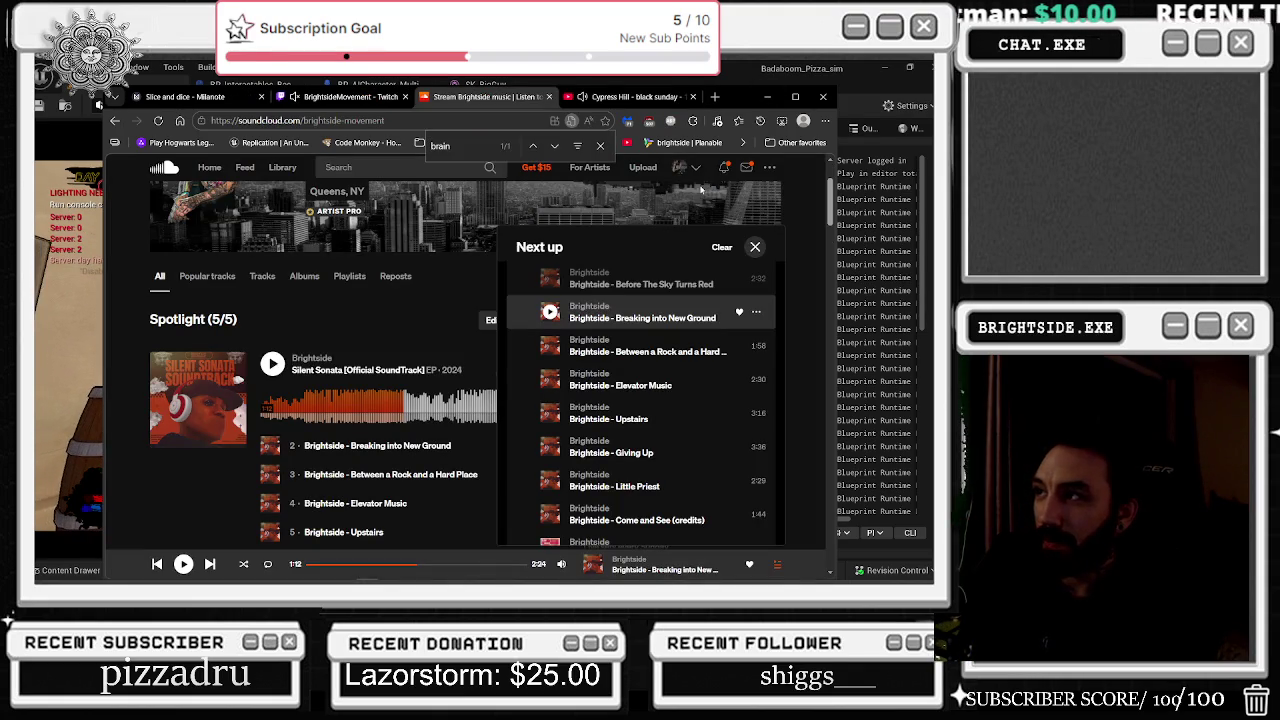
Step: Minimize the Edge window so the running Unreal game shows again
{"action": "left_click", "coordinate": [766, 97]}
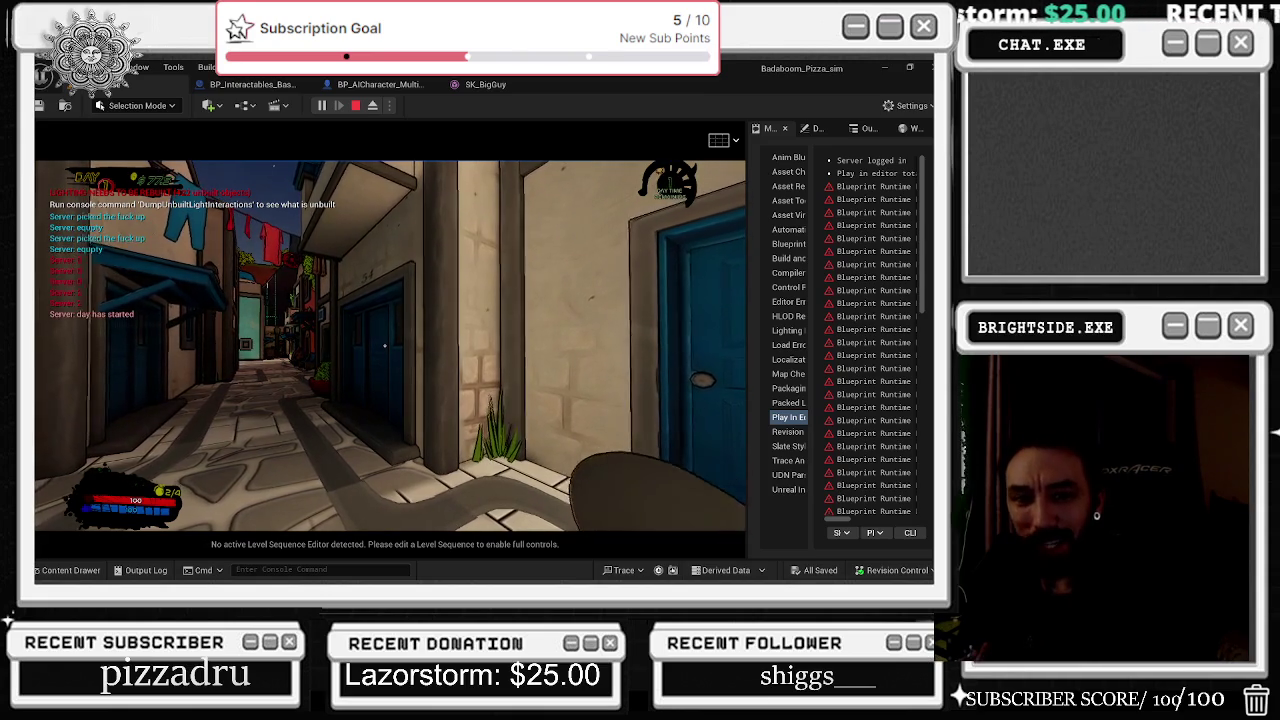
Step: Walk the character down the alley into the plaza, then stop the play session
{"action": "key", "text": "w"}
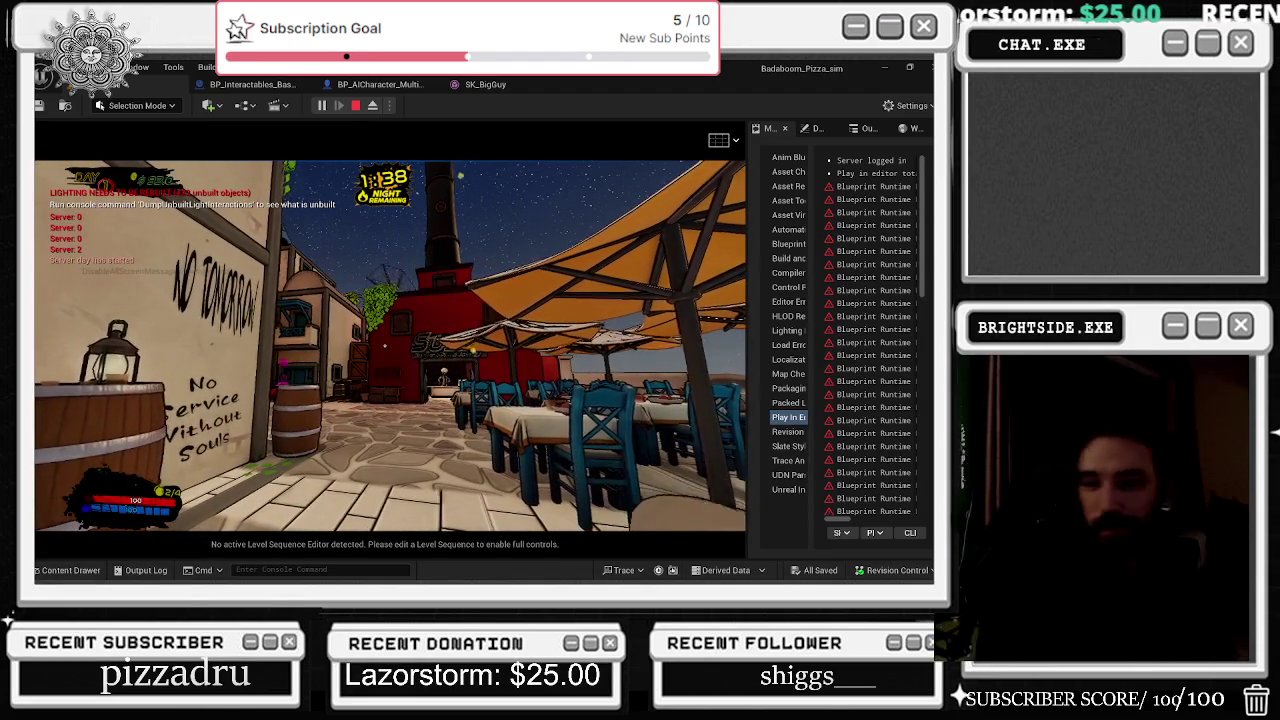
{"action": "key", "text": "Escape"}
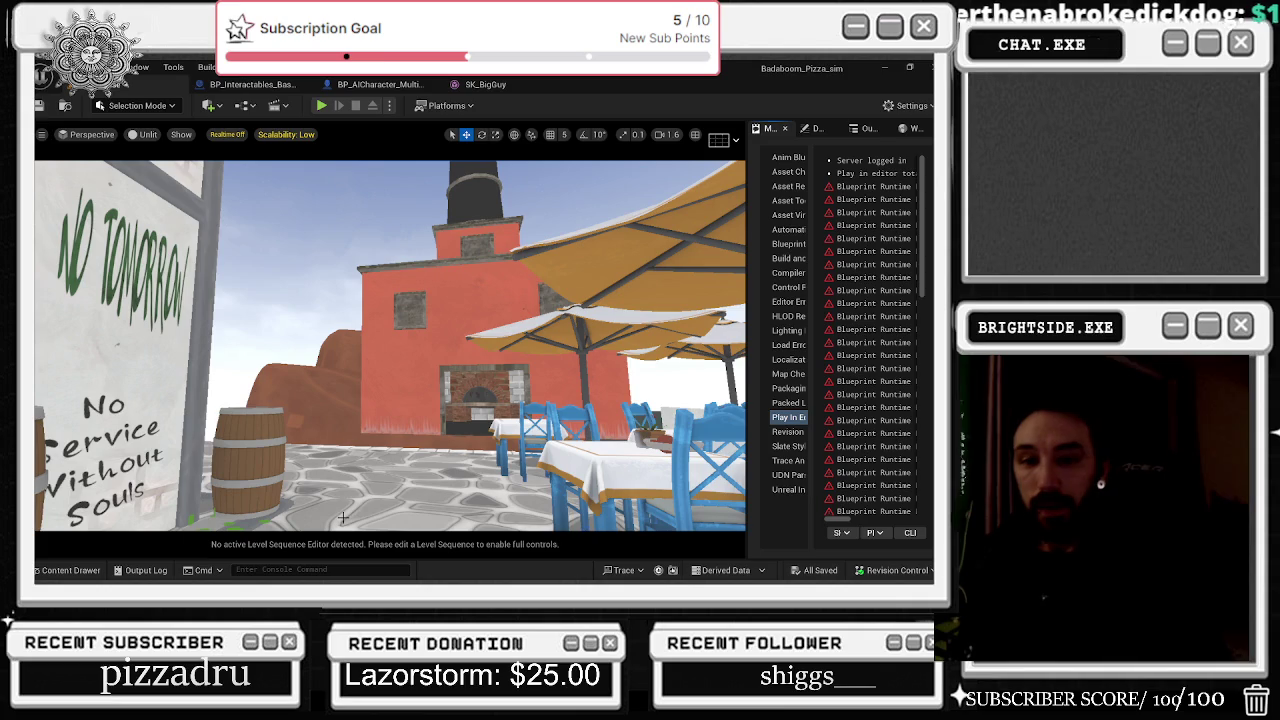
Step: Switch from Unreal Editor over to the Edge browser window
{"action": "key", "text": "alt+Tab"}
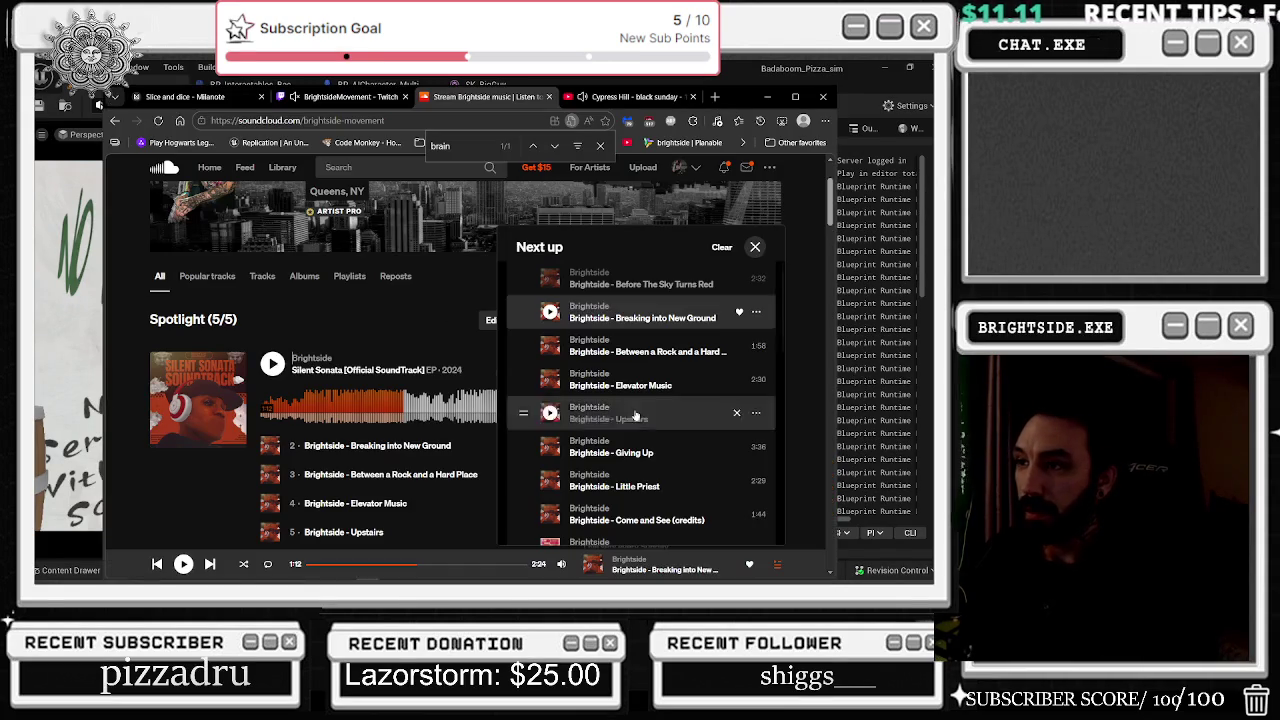
Step: Search Google for 'peptide definition' in a new tab
{"action": "left_click", "coordinate": [719, 97]}
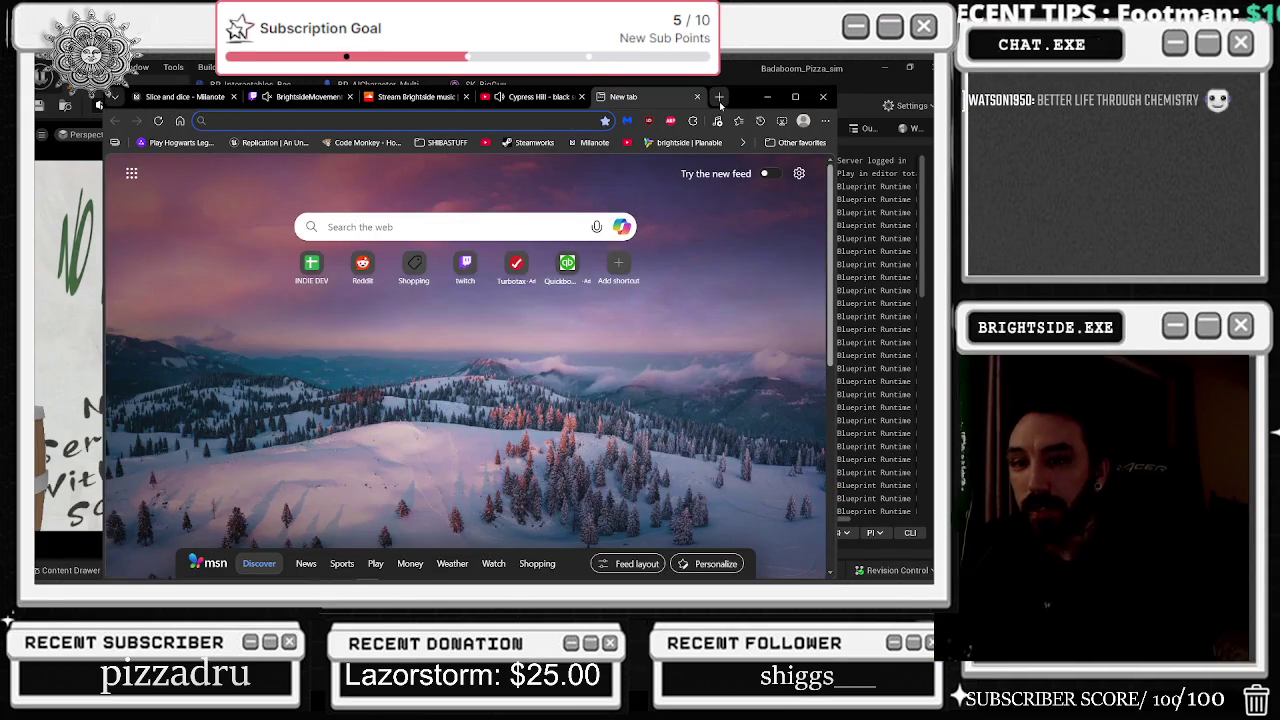
{"action": "type", "text": "pepp"}
{"action": "key", "text": "BackSpace"}
{"action": "type", "text": "tide "}
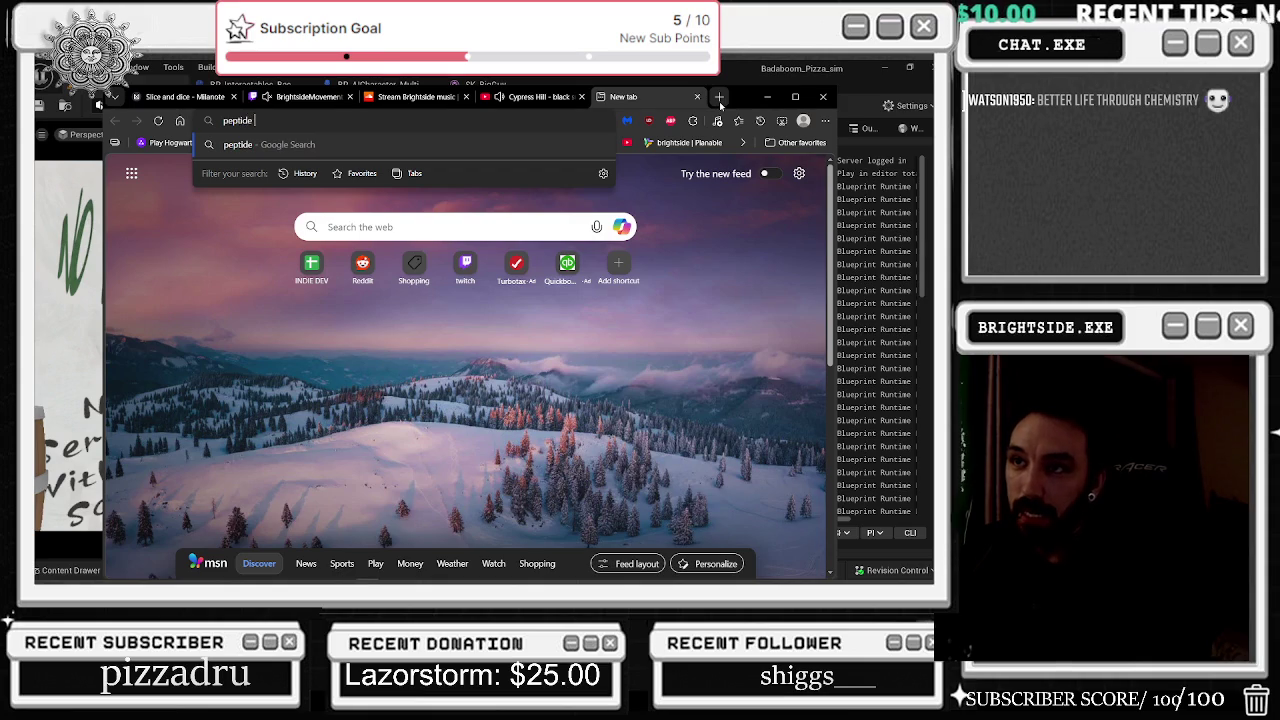
{"action": "type", "text": "definito"}
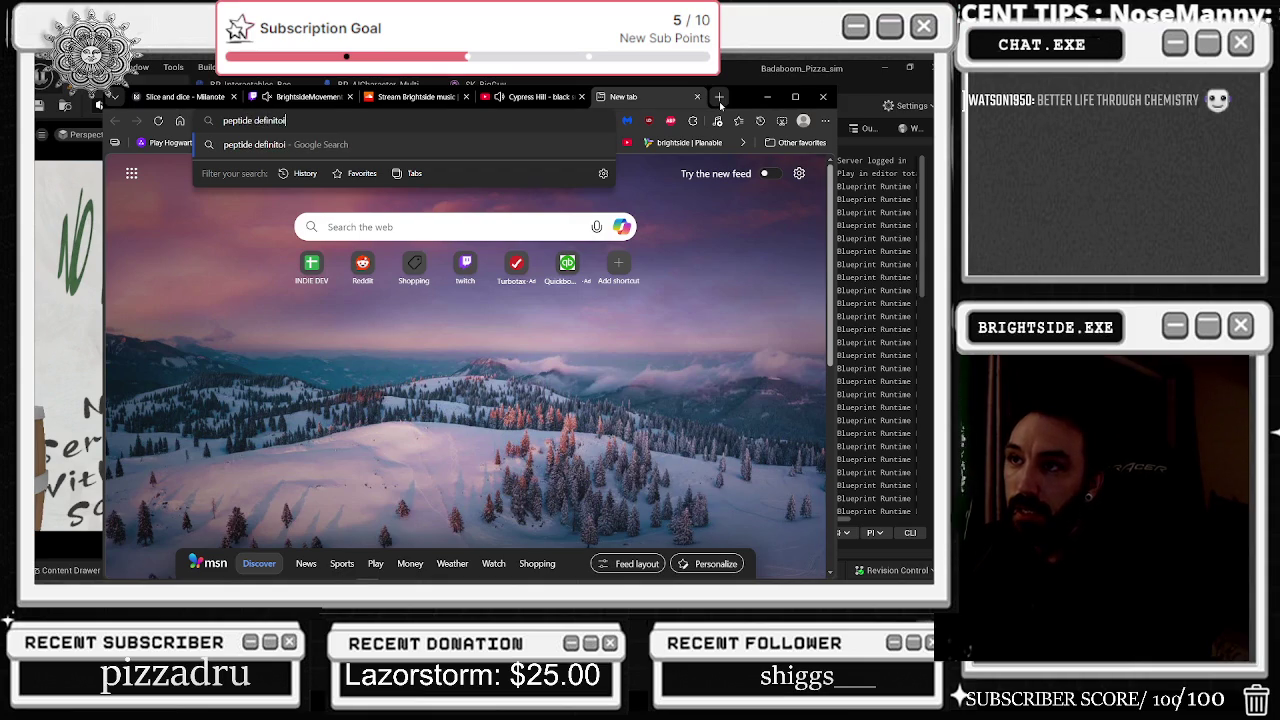
{"action": "key", "text": "BackSpace"}
{"action": "type", "text": "ion"}
{"action": "key", "text": "Return"}
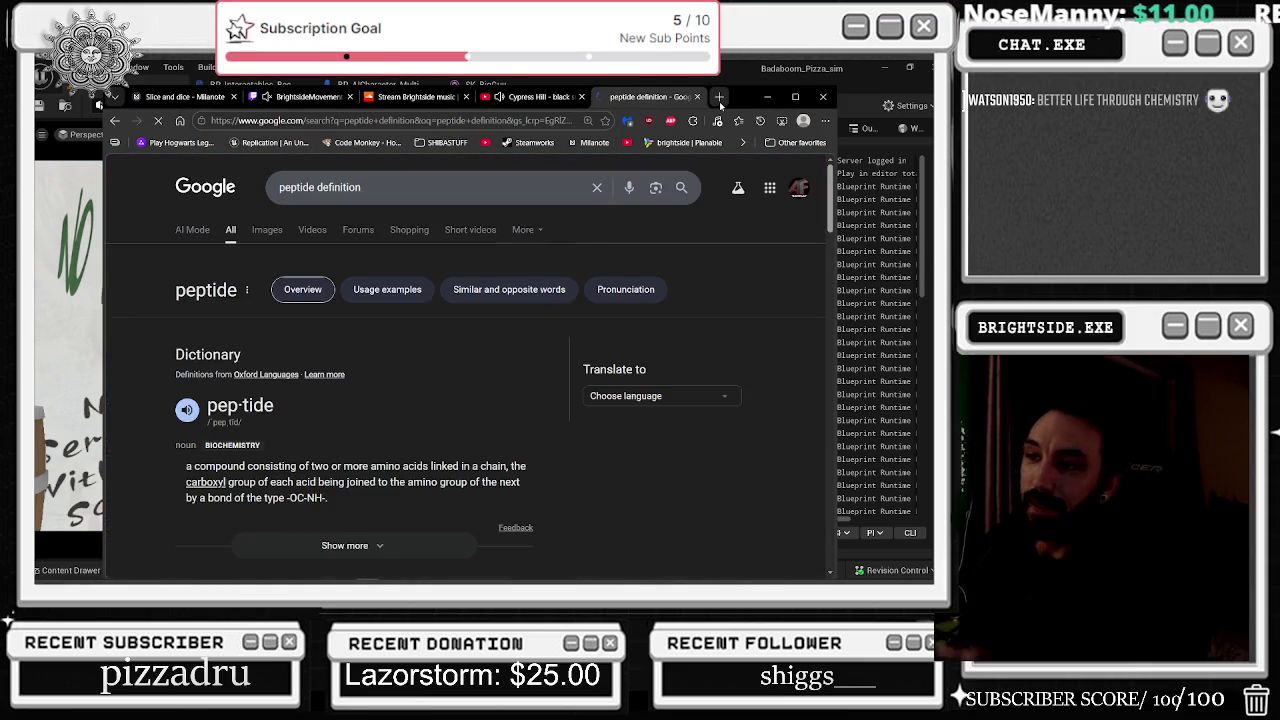
Step: Read the peptide definition, highlighting parts, and select the search query for replacement
{"action": "scroll", "coordinate": [400, 400], "scroll_direction": "down", "scroll_amount": 1}
{"action": "mouse_move", "coordinate": [298, 406]}
{"action": "left_mouse_down"}
{"action": "mouse_move", "coordinate": [464, 406]}
{"action": "mouse_move", "coordinate": [216, 422]}
{"action": "mouse_move", "coordinate": [520, 422]}
{"action": "left_mouse_up"}
{"action": "scroll", "coordinate": [400, 400], "scroll_direction": "down", "scroll_amount": 1}
{"action": "left_click_drag", "start_coordinate": [247, 377], "coordinate": [330, 378]}
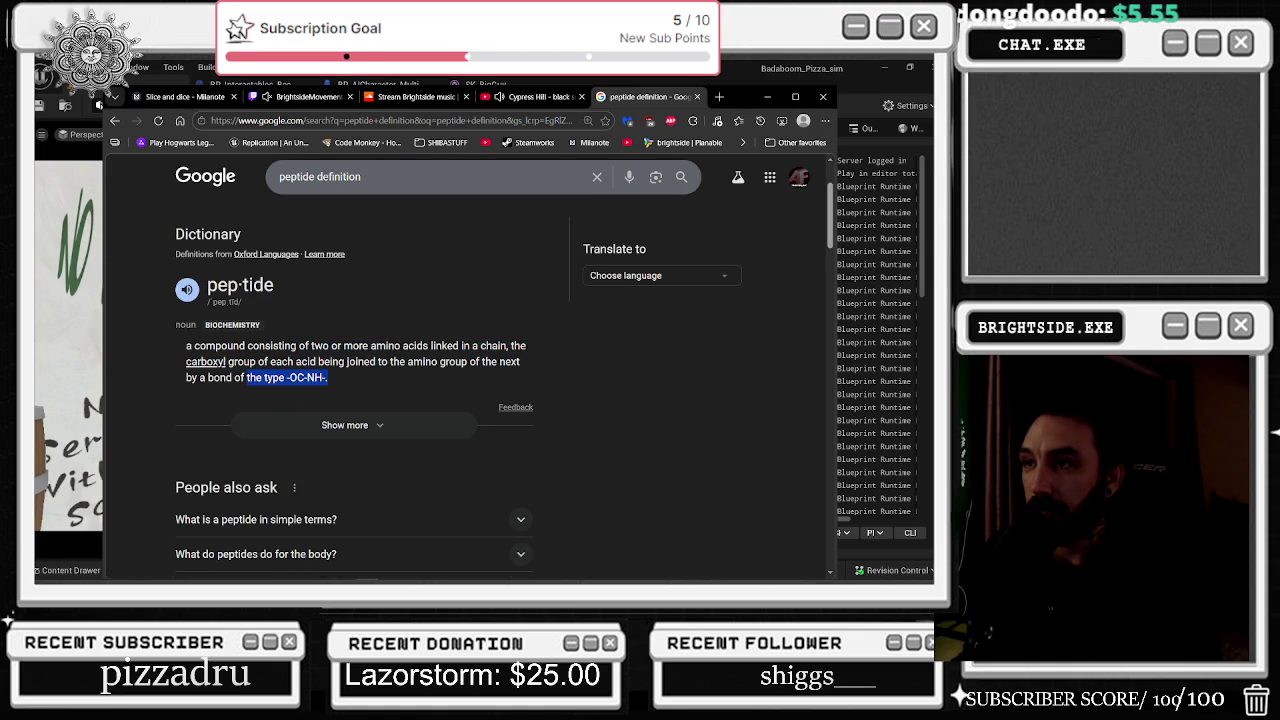
{"action": "triple_click", "coordinate": [378, 176]}
Step: Search 'what is rad40' and expand the AI Overview with Show more
{"action": "type", "text": "wha"}
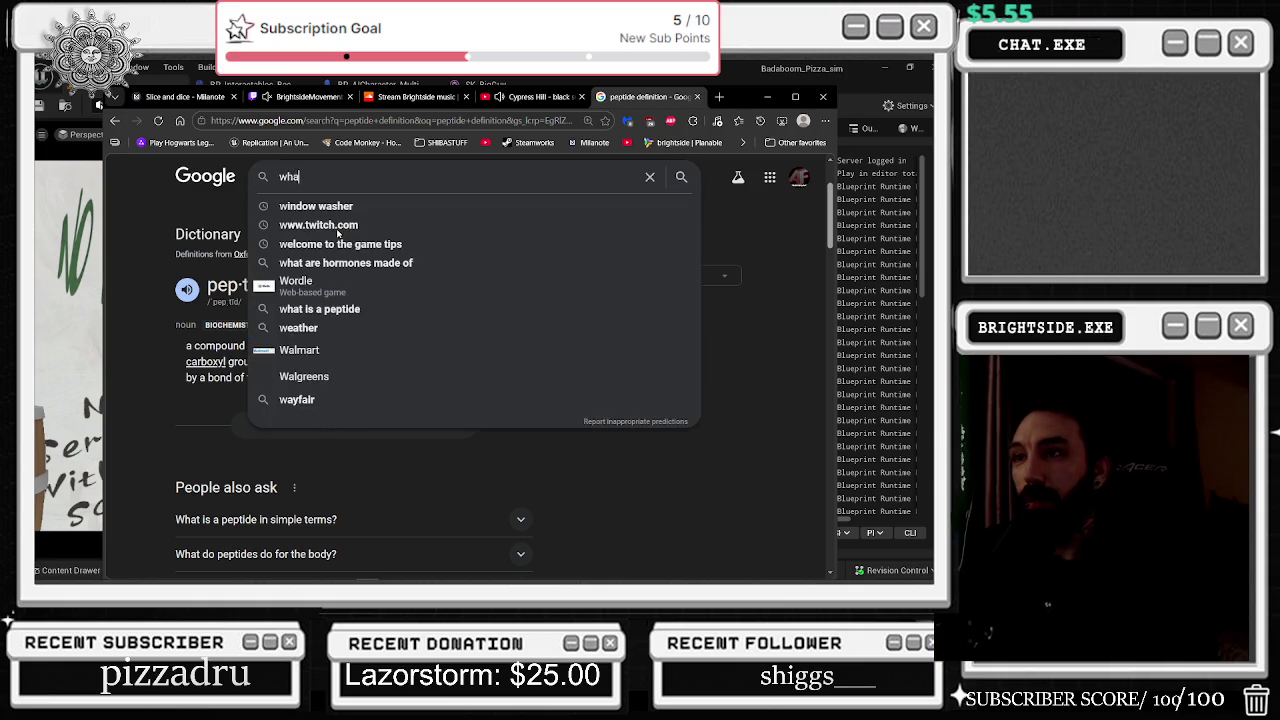
{"action": "type", "text": "t is a"}
{"action": "key", "text": "BackSpace"}
{"action": "key", "text": "BackSpace"}
{"action": "type", "text": "rad40"}
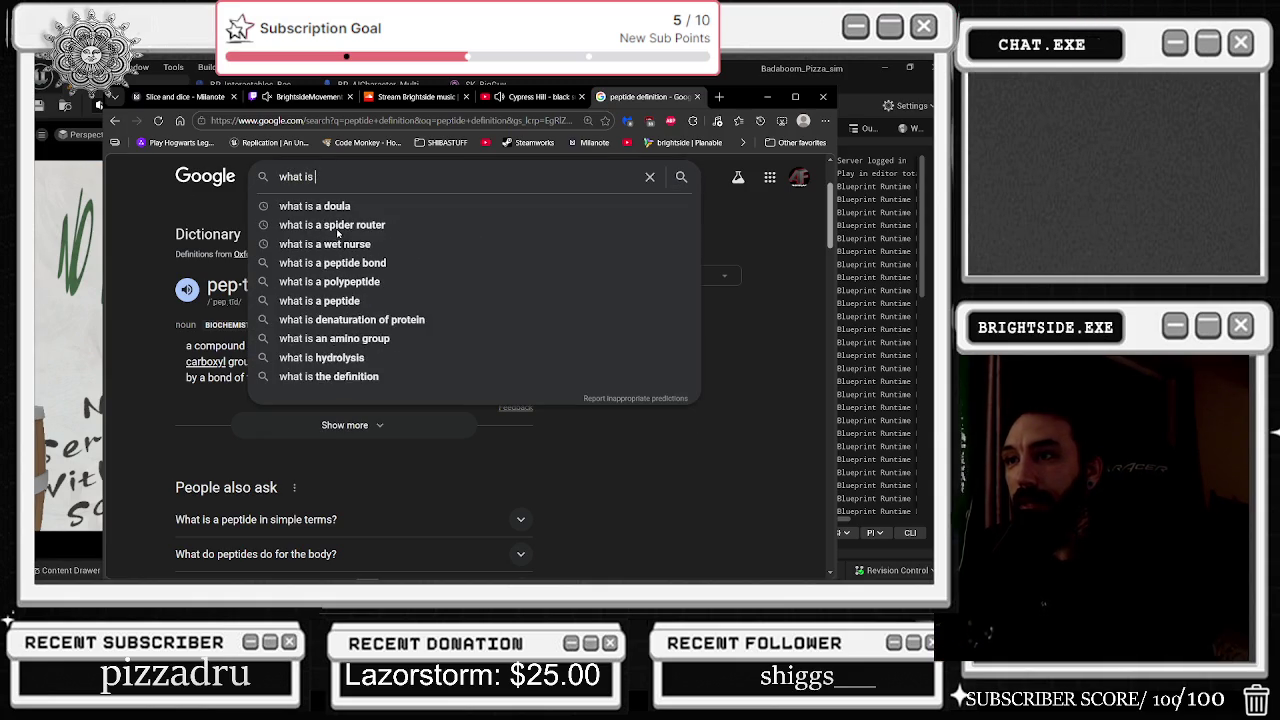
{"action": "key", "text": "Return"}
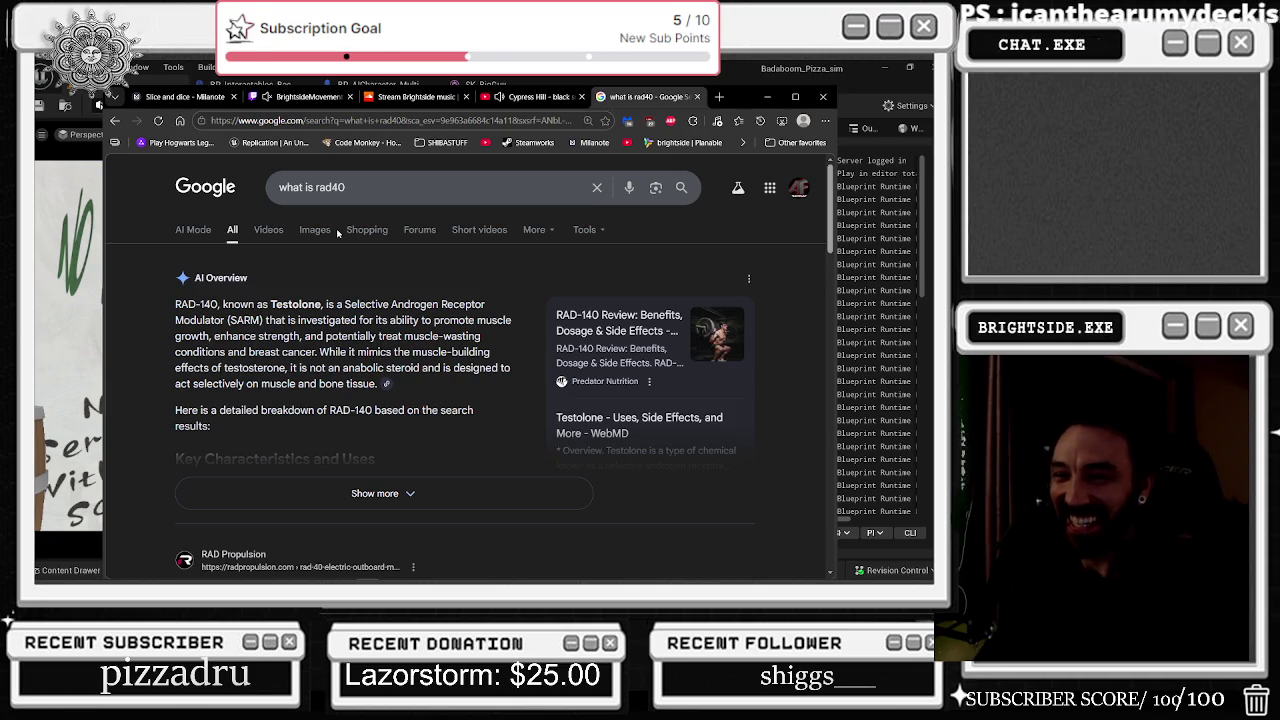
{"action": "left_click", "coordinate": [345, 498]}
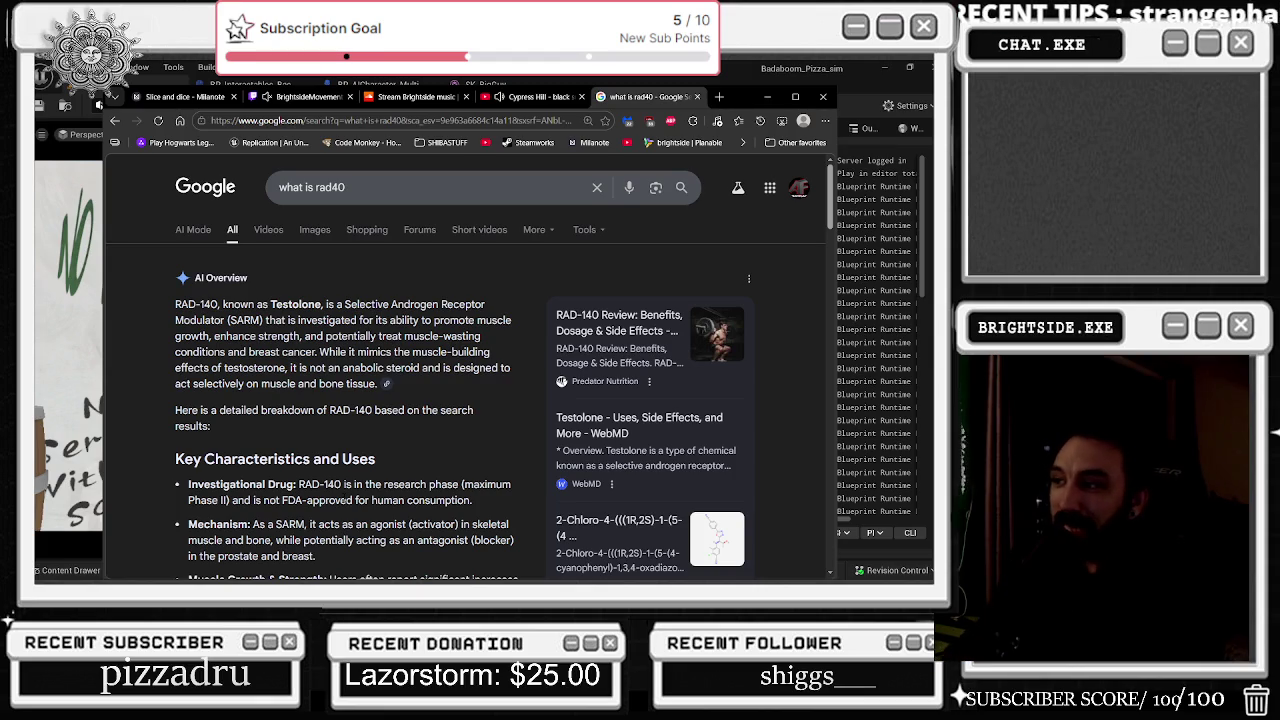
Step: Highlight the overview's RAD-140 sentence, the term SARM, and its investigated uses
{"action": "scroll", "coordinate": [465, 380], "scroll_direction": "down", "scroll_amount": 2}
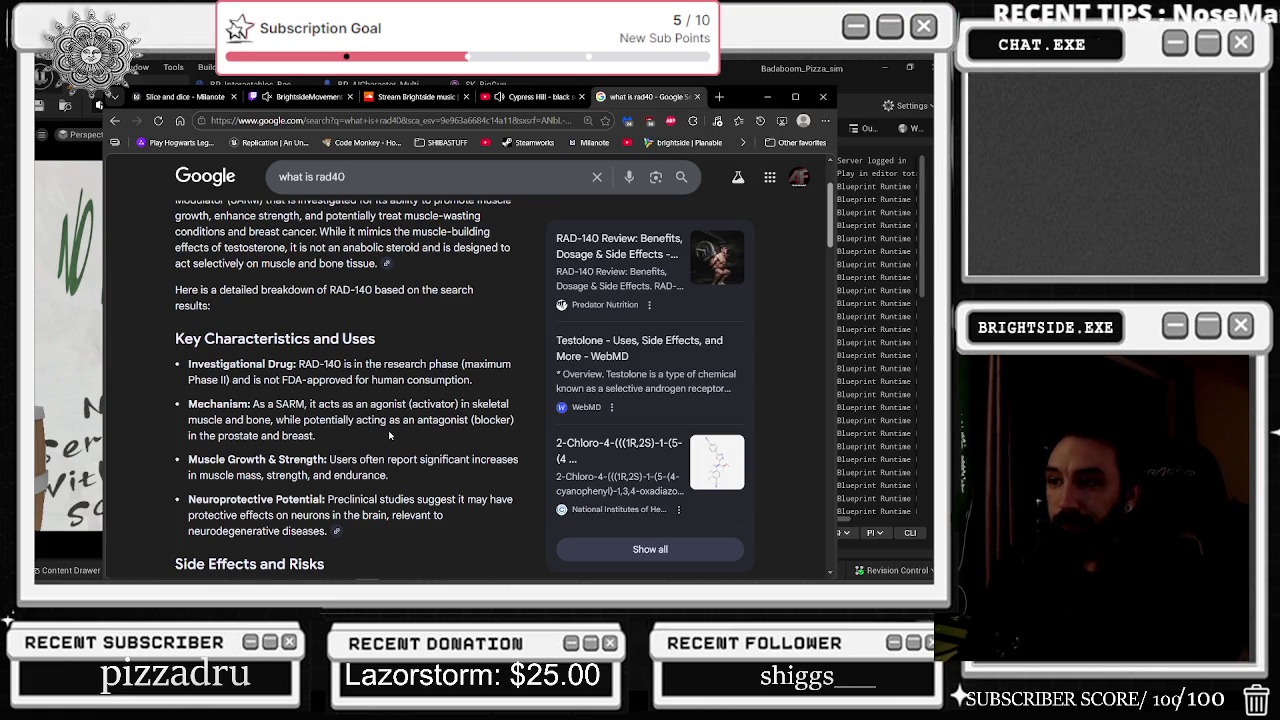
{"action": "scroll", "coordinate": [391, 430], "scroll_direction": "up", "scroll_amount": 2}
{"action": "mouse_move", "coordinate": [175, 304]}
{"action": "left_mouse_down"}
{"action": "mouse_move", "coordinate": [472, 304]}
{"action": "mouse_move", "coordinate": [408, 336]}
{"action": "mouse_move", "coordinate": [238, 320]}
{"action": "mouse_move", "coordinate": [254, 320]}
{"action": "left_mouse_up"}
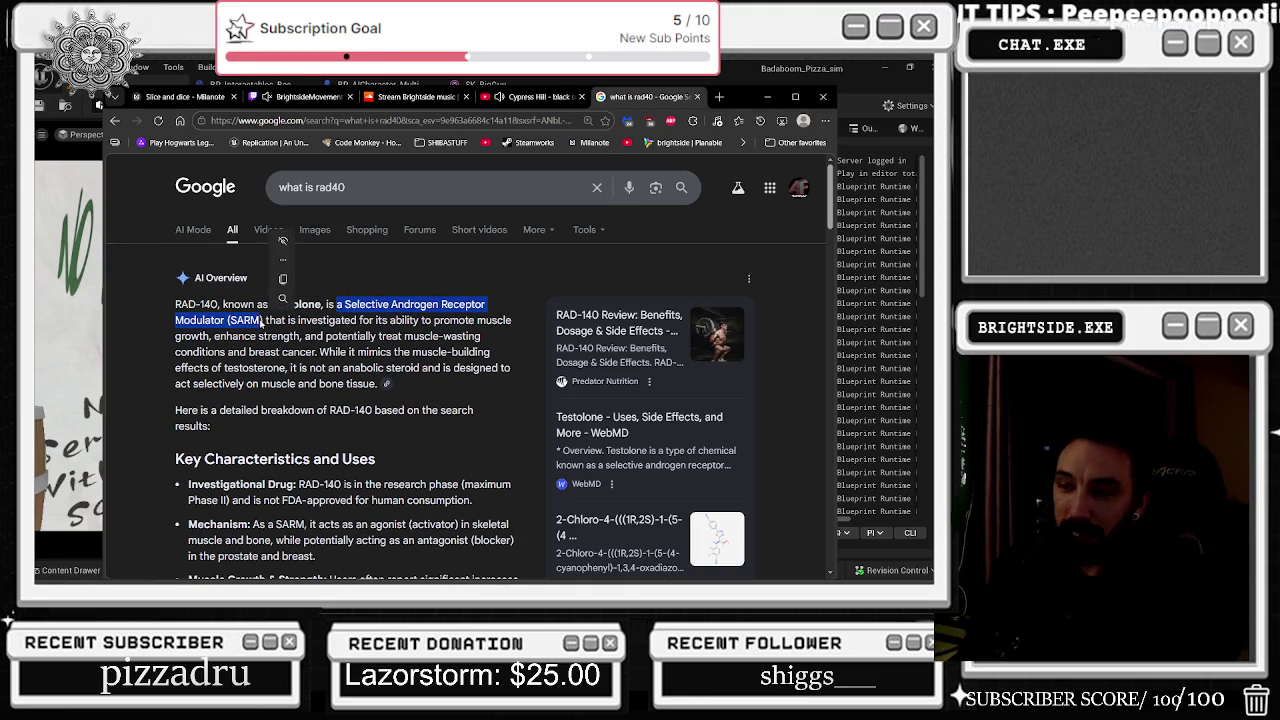
{"action": "left_click", "coordinate": [254, 320]}
{"action": "left_click_drag", "start_coordinate": [229, 313], "coordinate": [267, 331]}
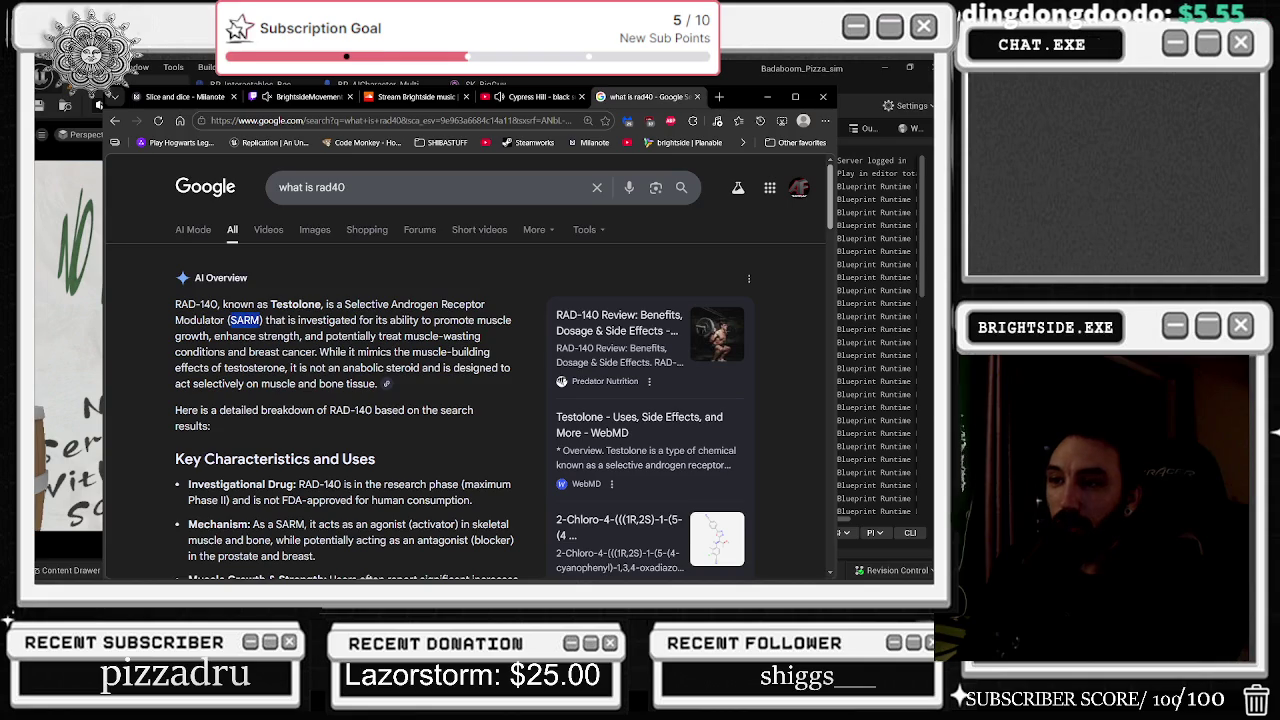
{"action": "mouse_move", "coordinate": [265, 320]}
{"action": "left_mouse_down"}
{"action": "mouse_move", "coordinate": [408, 321]}
{"action": "mouse_move", "coordinate": [220, 337]}
{"action": "mouse_move", "coordinate": [440, 337]}
{"action": "mouse_move", "coordinate": [210, 368]}
{"action": "mouse_move", "coordinate": [248, 353]}
{"action": "mouse_move", "coordinate": [380, 352]}
{"action": "mouse_move", "coordinate": [416, 352]}
{"action": "mouse_move", "coordinate": [214, 352]}
{"action": "mouse_move", "coordinate": [276, 368]}
{"action": "mouse_move", "coordinate": [506, 368]}
{"action": "mouse_move", "coordinate": [200, 345]}
{"action": "mouse_move", "coordinate": [232, 384]}
{"action": "mouse_move", "coordinate": [359, 388]}
{"action": "left_mouse_up"}
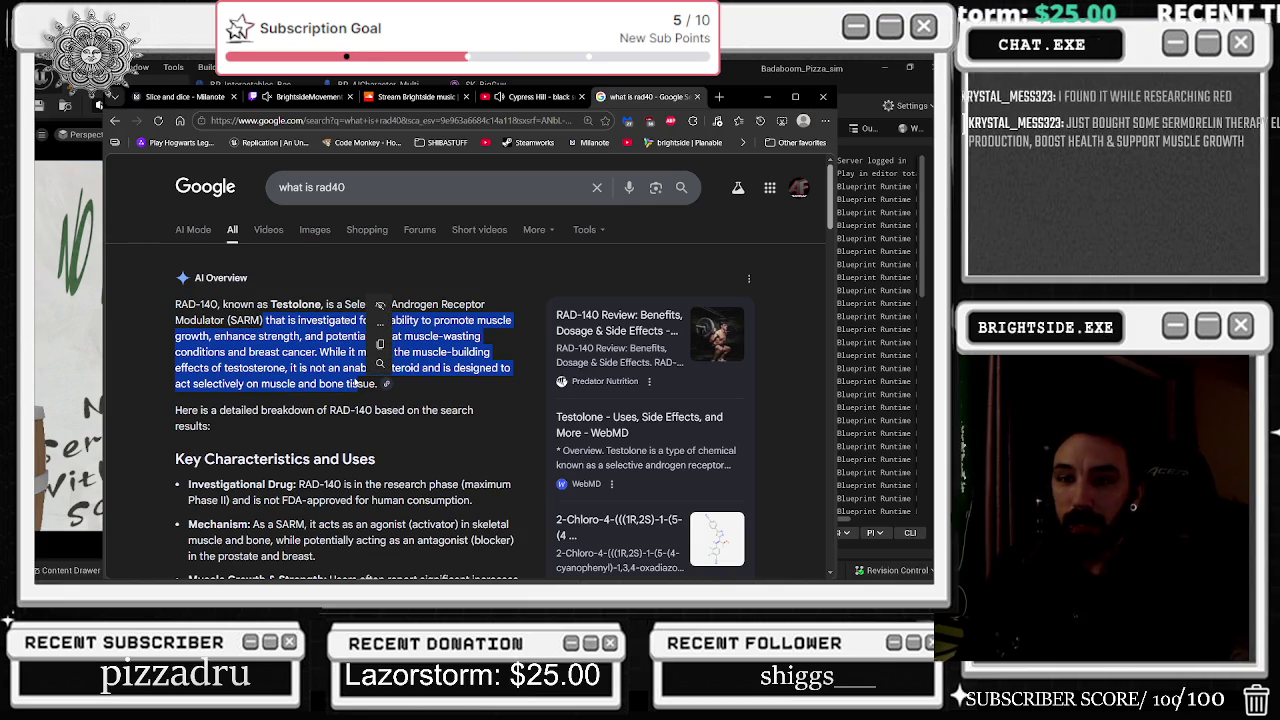
{"action": "mouse_move", "coordinate": [378, 345]}
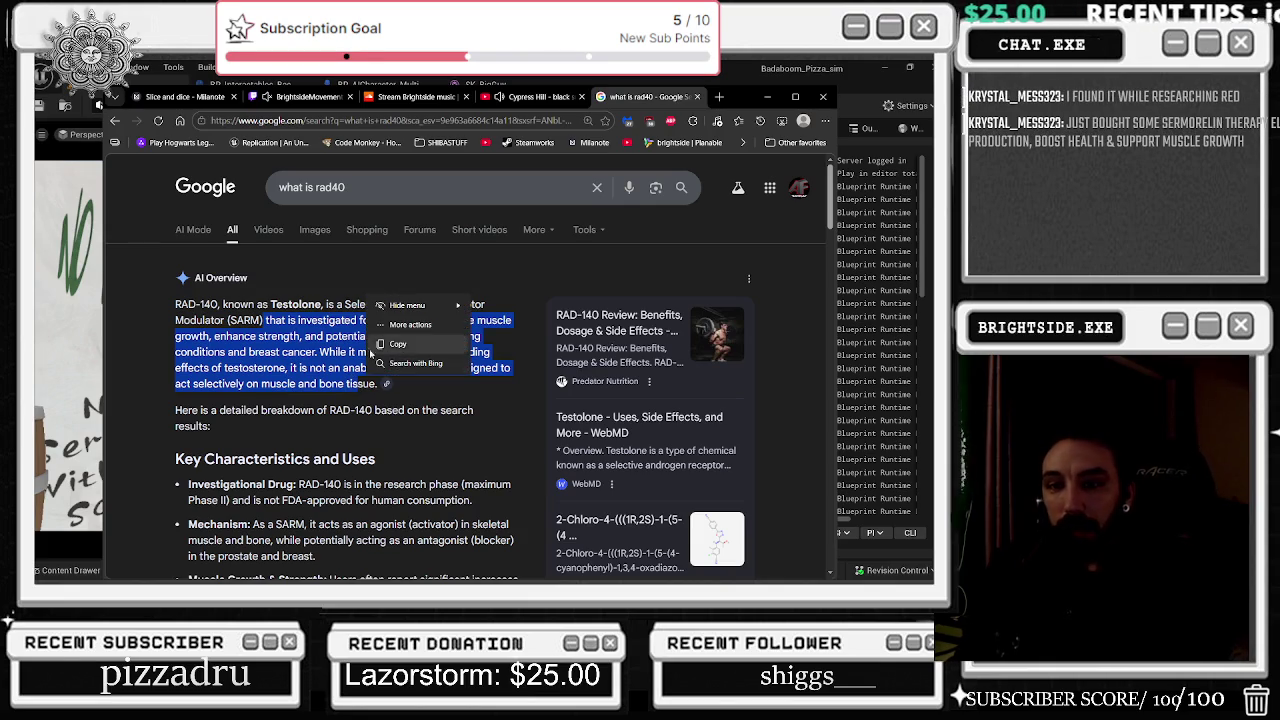
{"action": "left_click", "coordinate": [283, 349]}
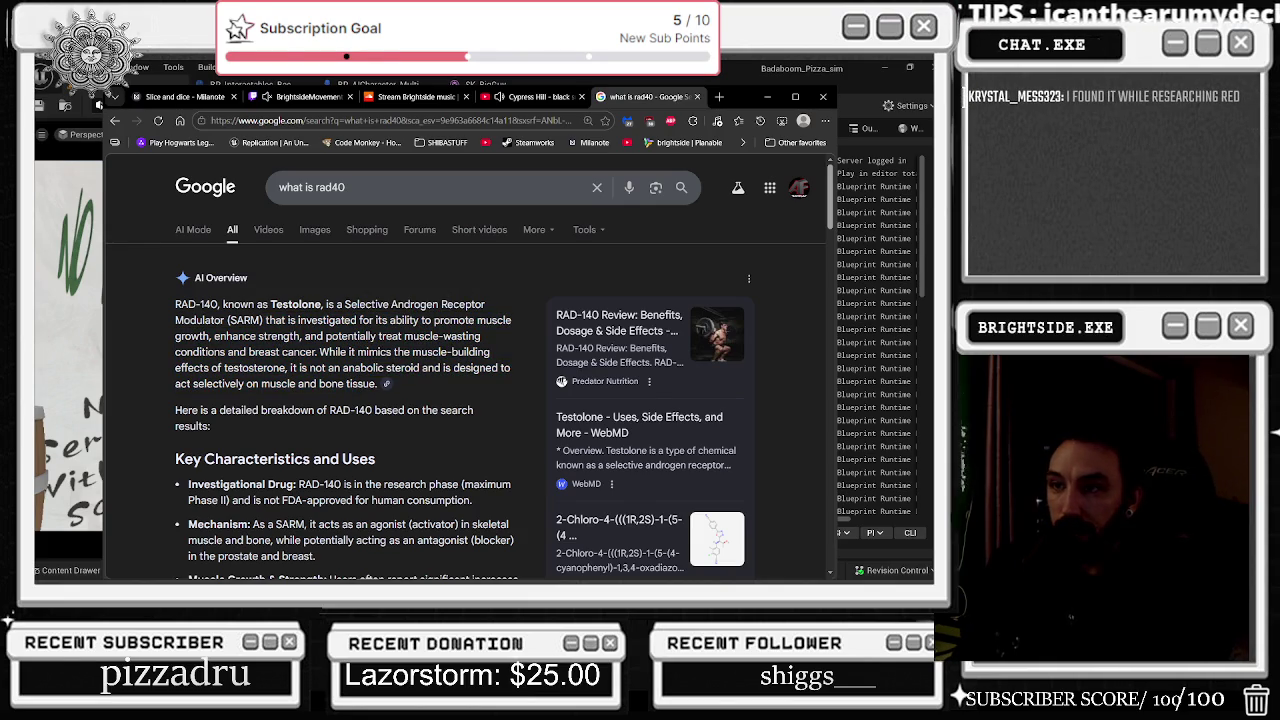
{"action": "double_click", "coordinate": [245, 320]}
{"action": "left_click_drag", "start_coordinate": [346, 187], "coordinate": [318, 187]}
Step: Search 'what is a SARM' and highlight the SARM definition
{"action": "type", "text": "a SARM"}
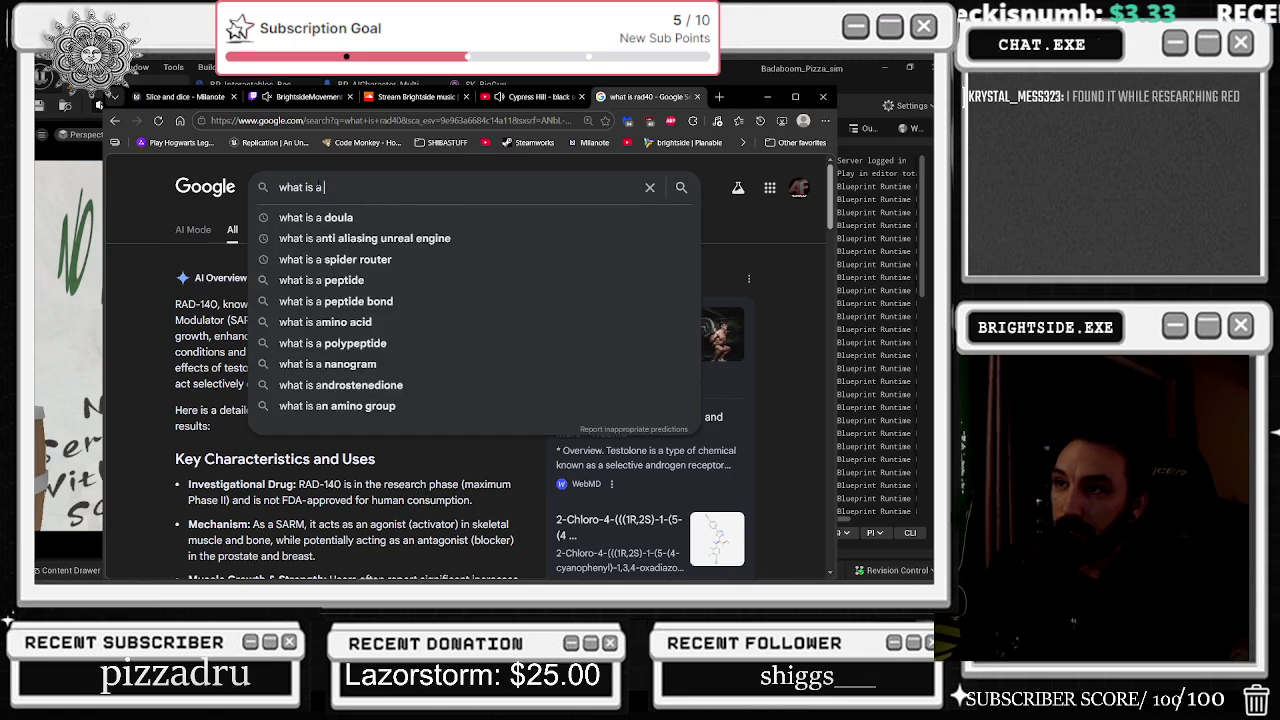
{"action": "key", "text": "Return"}
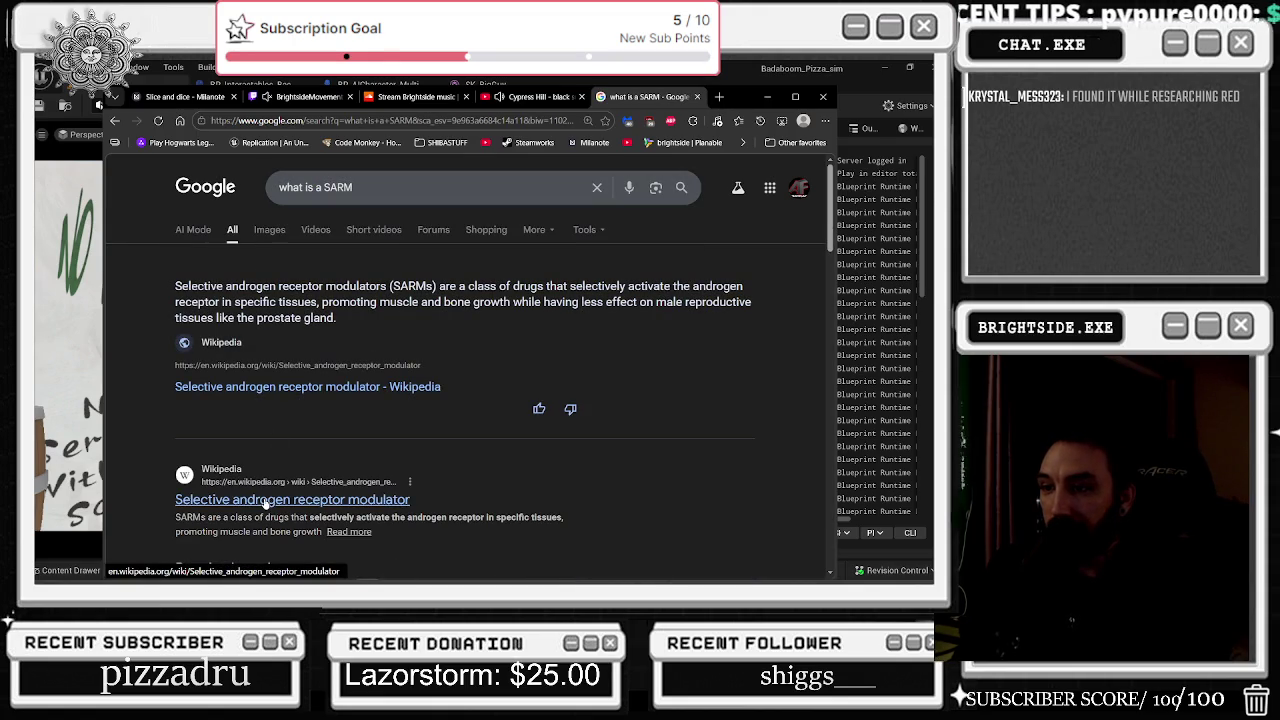
{"action": "mouse_move", "coordinate": [457, 286]}
{"action": "left_mouse_down"}
{"action": "mouse_move", "coordinate": [680, 290]}
{"action": "mouse_move", "coordinate": [340, 318]}
{"action": "mouse_move", "coordinate": [250, 286]}
{"action": "mouse_move", "coordinate": [266, 302]}
{"action": "mouse_move", "coordinate": [562, 302]}
{"action": "mouse_move", "coordinate": [729, 336]}
{"action": "mouse_move", "coordinate": [388, 302]}
{"action": "mouse_move", "coordinate": [341, 322]}
{"action": "left_mouse_up"}
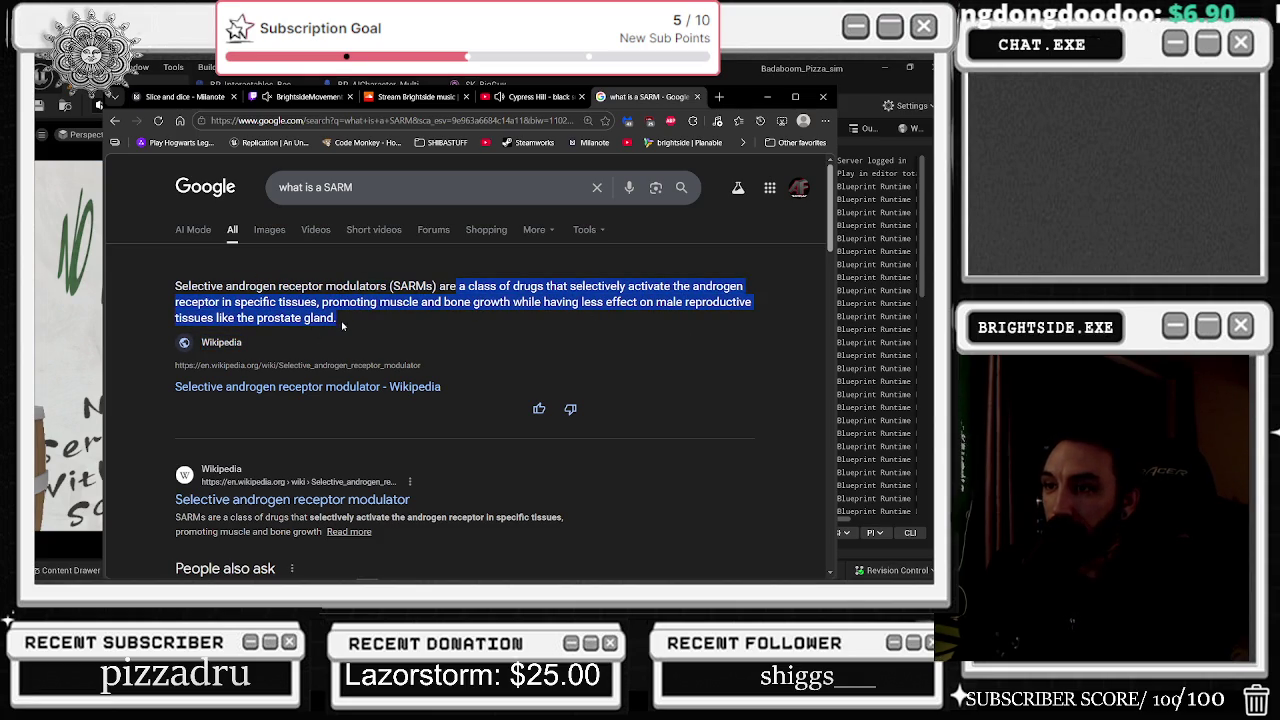
{"action": "left_click", "coordinate": [399, 187]}
{"action": "left_click_drag", "start_coordinate": [322, 187], "coordinate": [211, 178]}
Step: Search 'differenct SARM and peptide' and highlight how SARMs differ from peptides
{"action": "type", "text": "differen"}
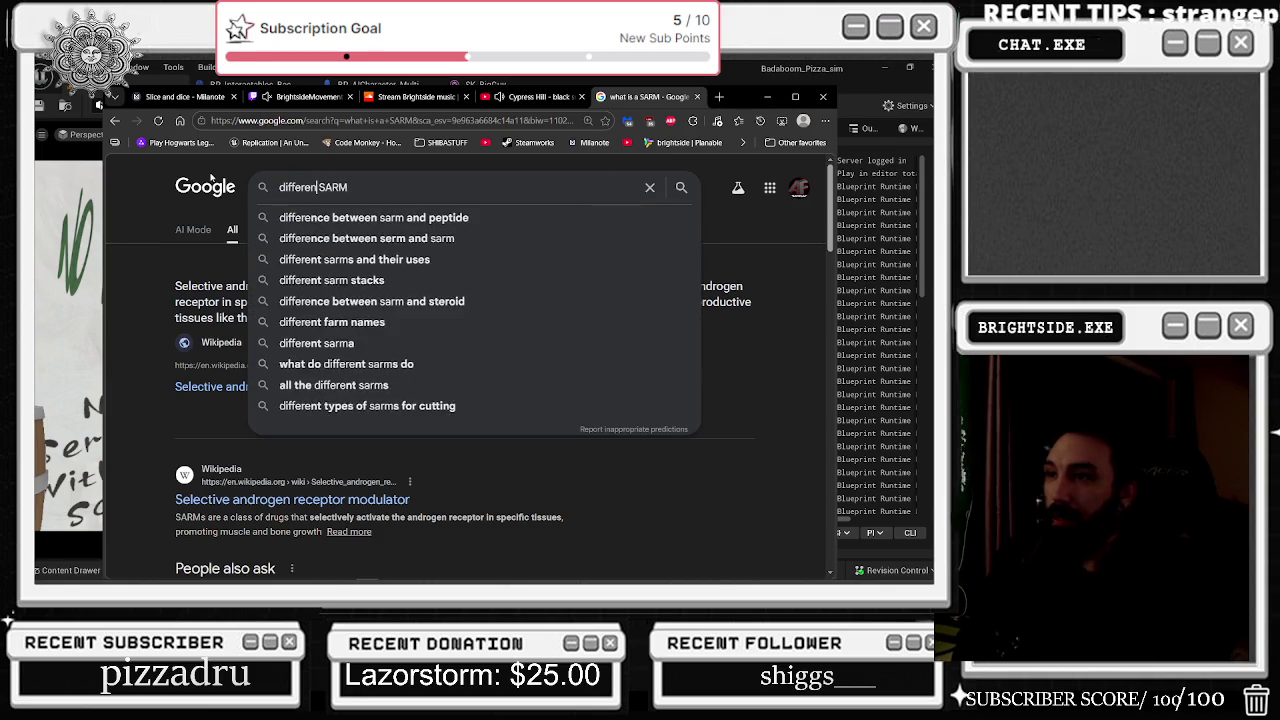
{"action": "type", "text": "ct SARM and peptid"}
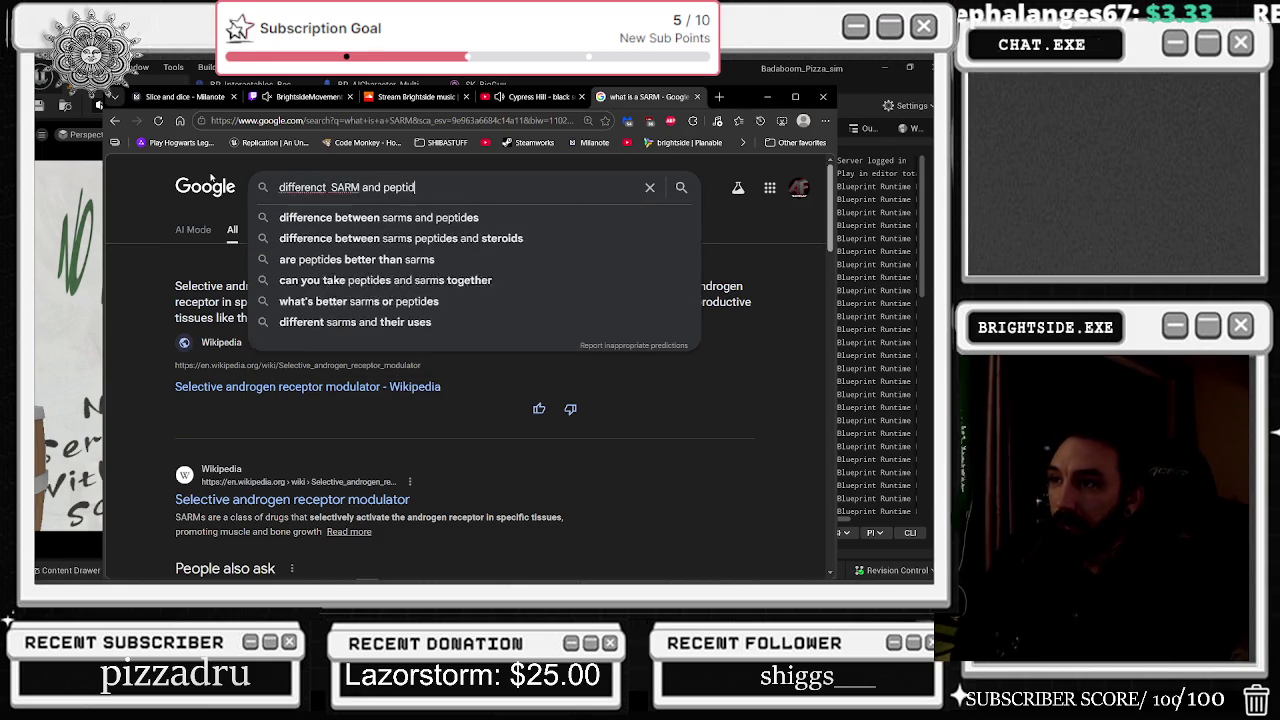
{"action": "type", "text": "e"}
{"action": "key", "text": "Return"}
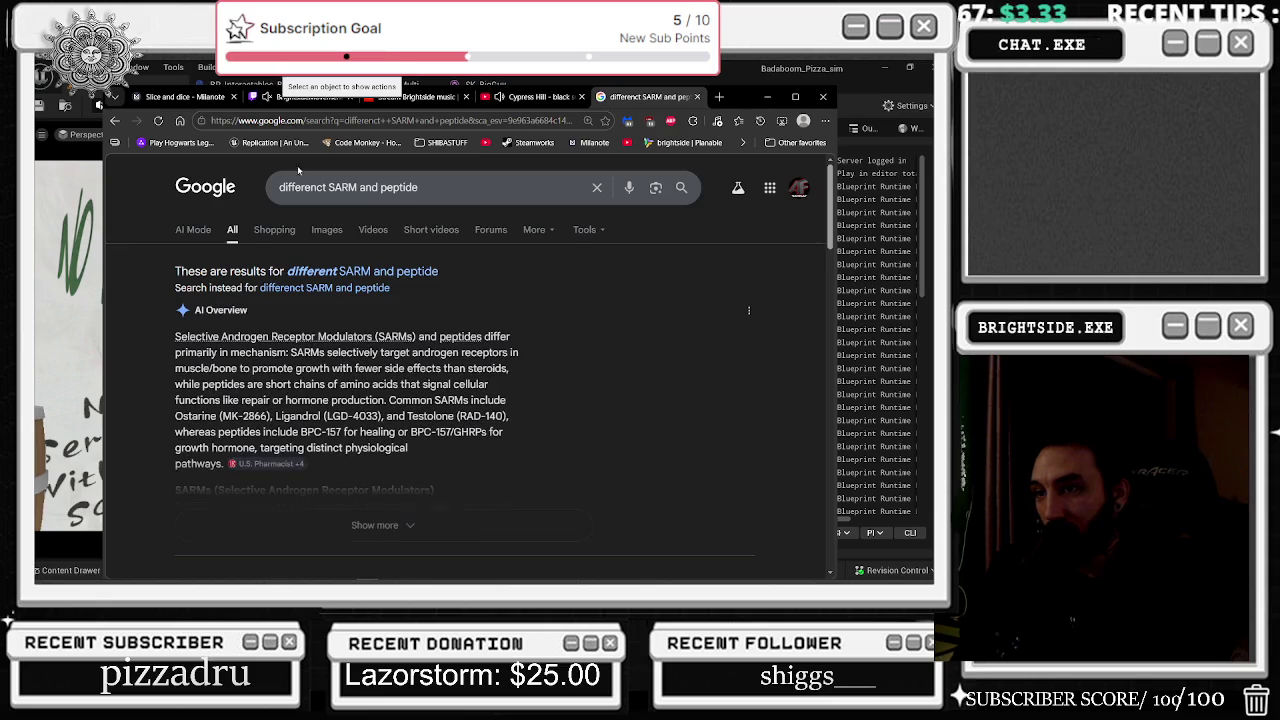
{"action": "mouse_move", "coordinate": [176, 352]}
{"action": "left_mouse_down"}
{"action": "mouse_move", "coordinate": [290, 368]}
{"action": "mouse_move", "coordinate": [288, 352]}
{"action": "mouse_move", "coordinate": [518, 352]}
{"action": "mouse_move", "coordinate": [230, 384]}
{"action": "mouse_move", "coordinate": [342, 368]}
{"action": "mouse_move", "coordinate": [410, 384]}
{"action": "mouse_move", "coordinate": [508, 368]}
{"action": "left_mouse_up"}
{"action": "left_click_drag", "start_coordinate": [164, 388], "coordinate": [216, 386]}
{"action": "left_click_drag", "start_coordinate": [289, 352], "coordinate": [326, 353]}
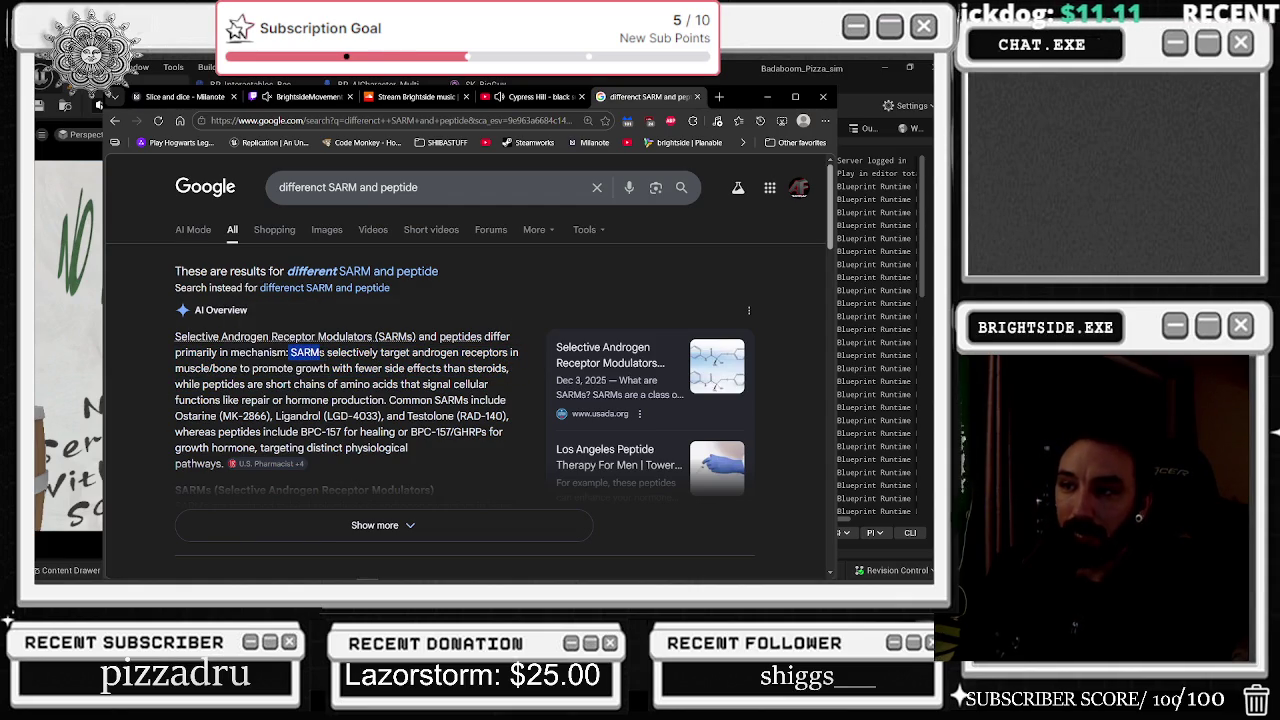
Step: Highlight the peptide description about repair and hormone production, then close the tab
{"action": "left_click", "coordinate": [311, 369]}
{"action": "left_click_drag", "start_coordinate": [290, 352], "coordinate": [510, 369]}
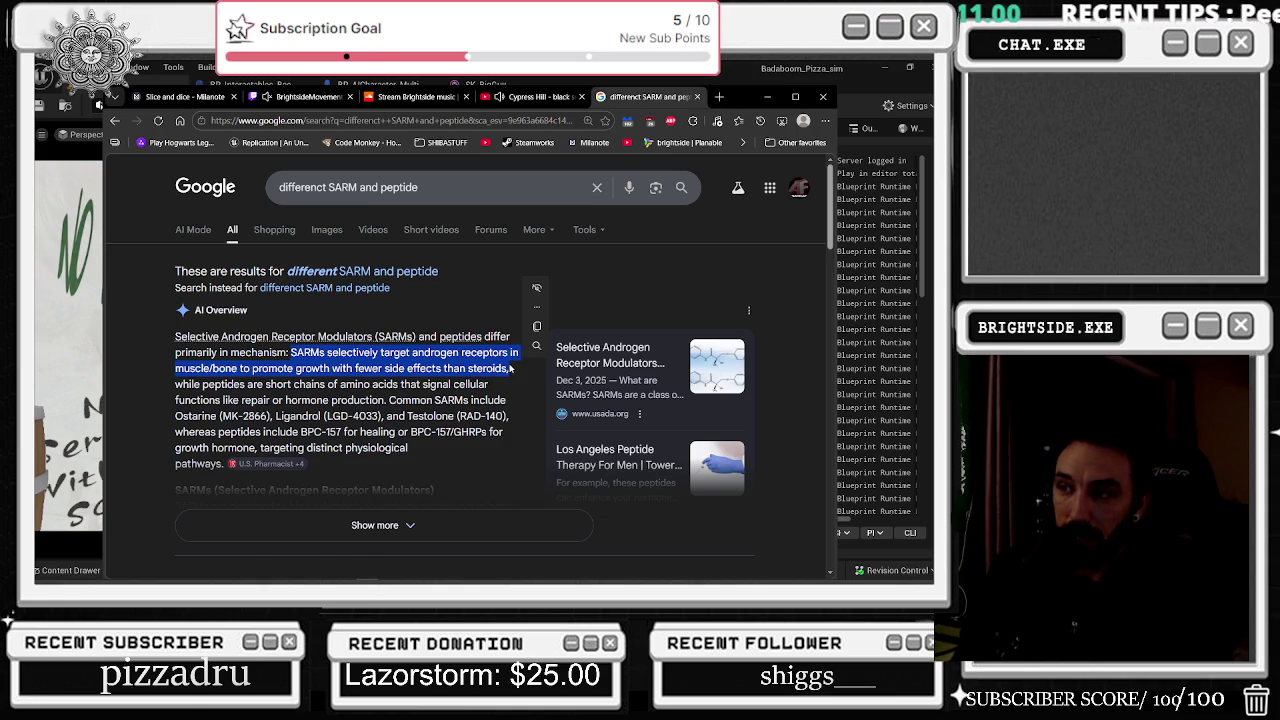
{"action": "mouse_move", "coordinate": [183, 384]}
{"action": "left_mouse_down"}
{"action": "mouse_move", "coordinate": [408, 386]}
{"action": "mouse_move", "coordinate": [432, 400]}
{"action": "mouse_move", "coordinate": [487, 386]}
{"action": "mouse_move", "coordinate": [270, 400]}
{"action": "mouse_move", "coordinate": [270, 386]}
{"action": "mouse_move", "coordinate": [222, 400]}
{"action": "mouse_move", "coordinate": [380, 416]}
{"action": "mouse_move", "coordinate": [388, 400]}
{"action": "mouse_move", "coordinate": [330, 384]}
{"action": "mouse_move", "coordinate": [396, 400]}
{"action": "mouse_move", "coordinate": [442, 384]}
{"action": "mouse_move", "coordinate": [500, 388]}
{"action": "left_mouse_up"}
{"action": "mouse_move", "coordinate": [327, 384]}
{"action": "left_mouse_down"}
{"action": "mouse_move", "coordinate": [232, 400]}
{"action": "mouse_move", "coordinate": [385, 400]}
{"action": "left_mouse_up"}
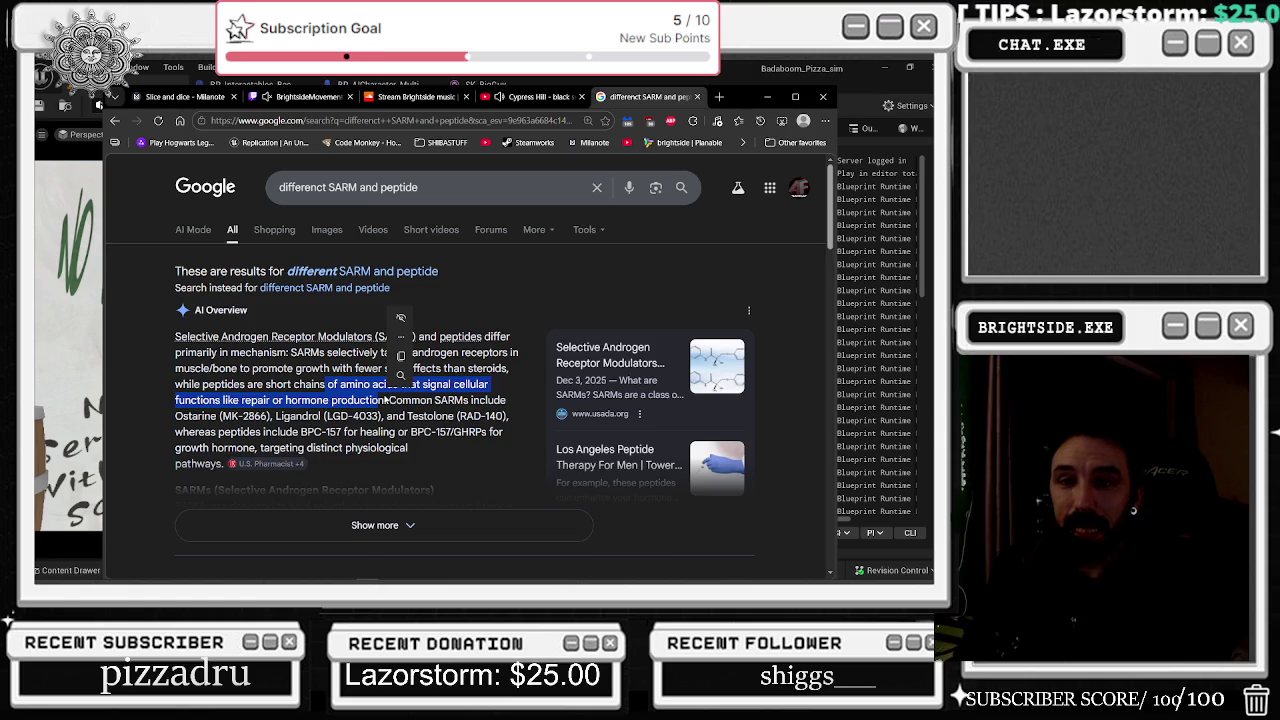
{"action": "mouse_move", "coordinate": [400, 372]}
{"action": "left_click", "coordinate": [268, 368]}
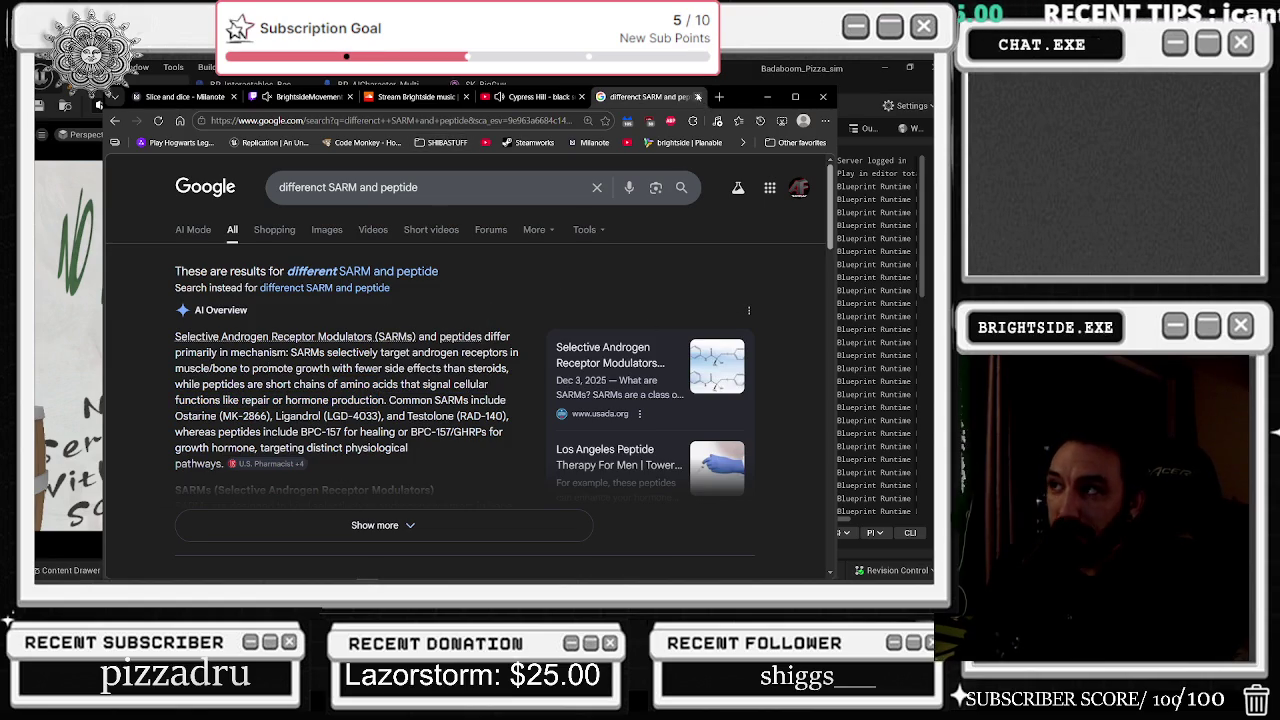
{"action": "left_click", "coordinate": [698, 97]}
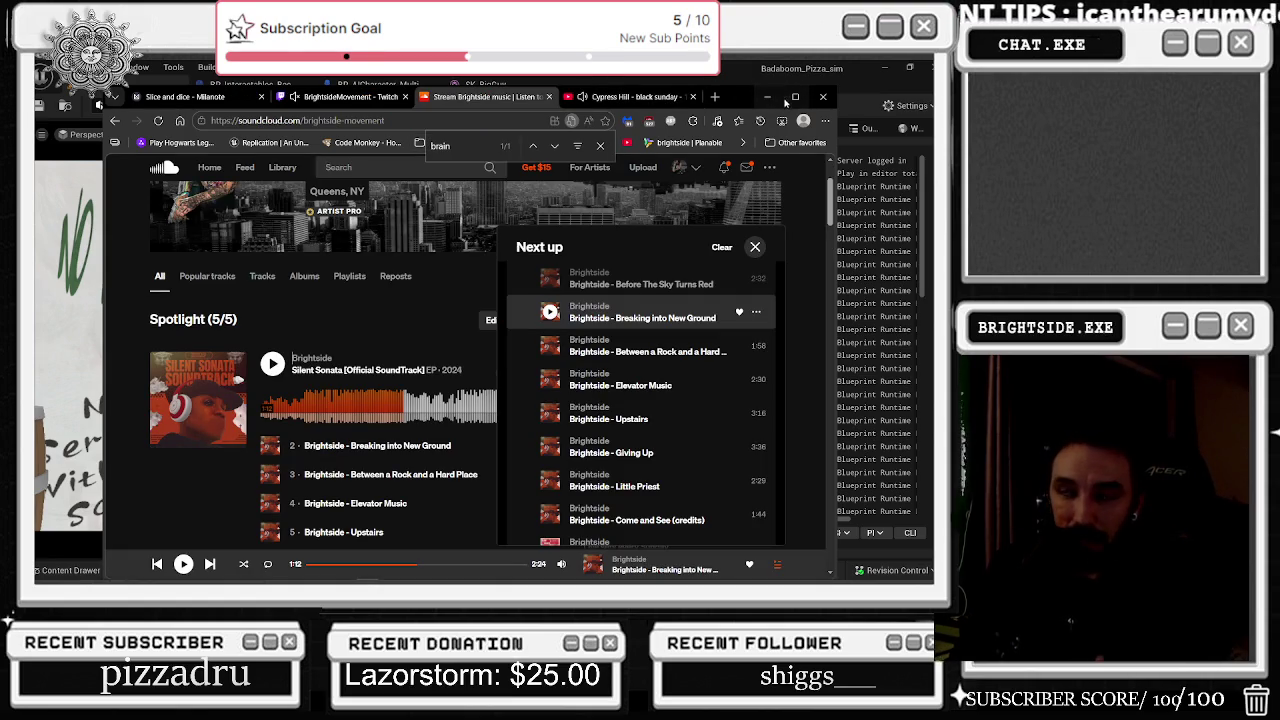
Step: Minimize Edge, re-enable realtime rendering, and fly from the pizza shop into the blue-door alley
{"action": "left_click", "coordinate": [765, 96]}
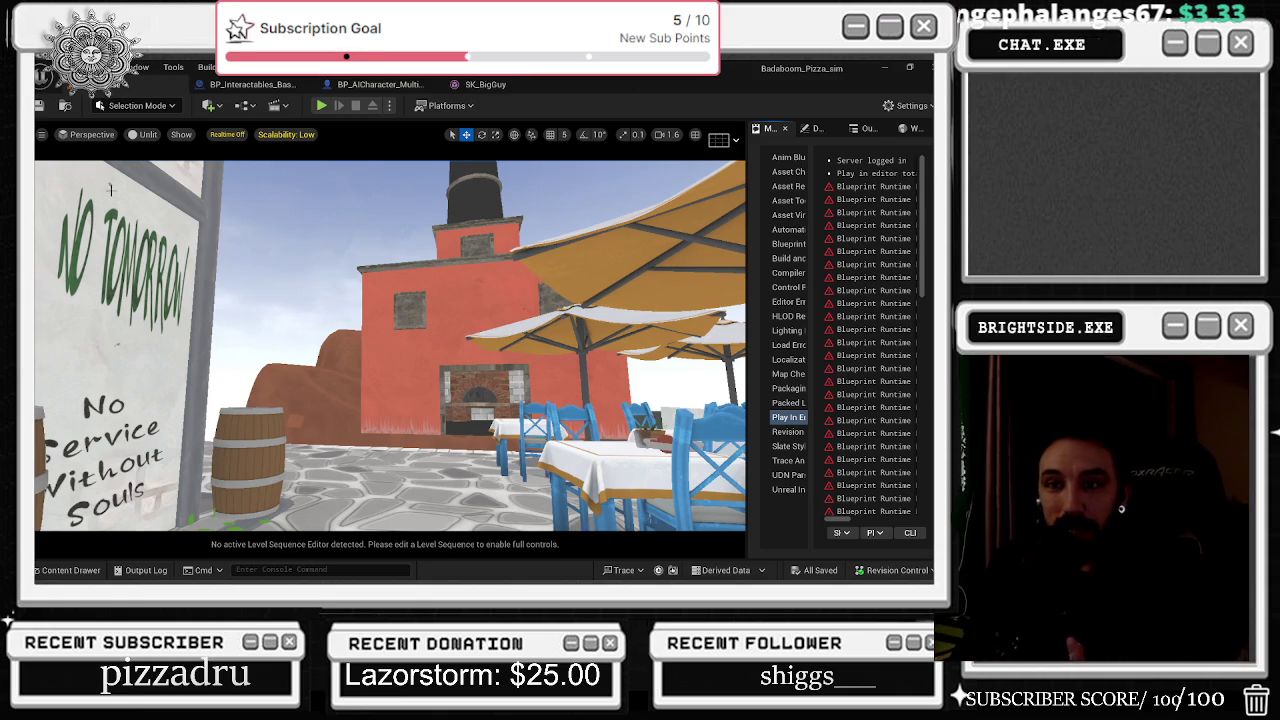
{"action": "key", "text": "ctrl+r"}
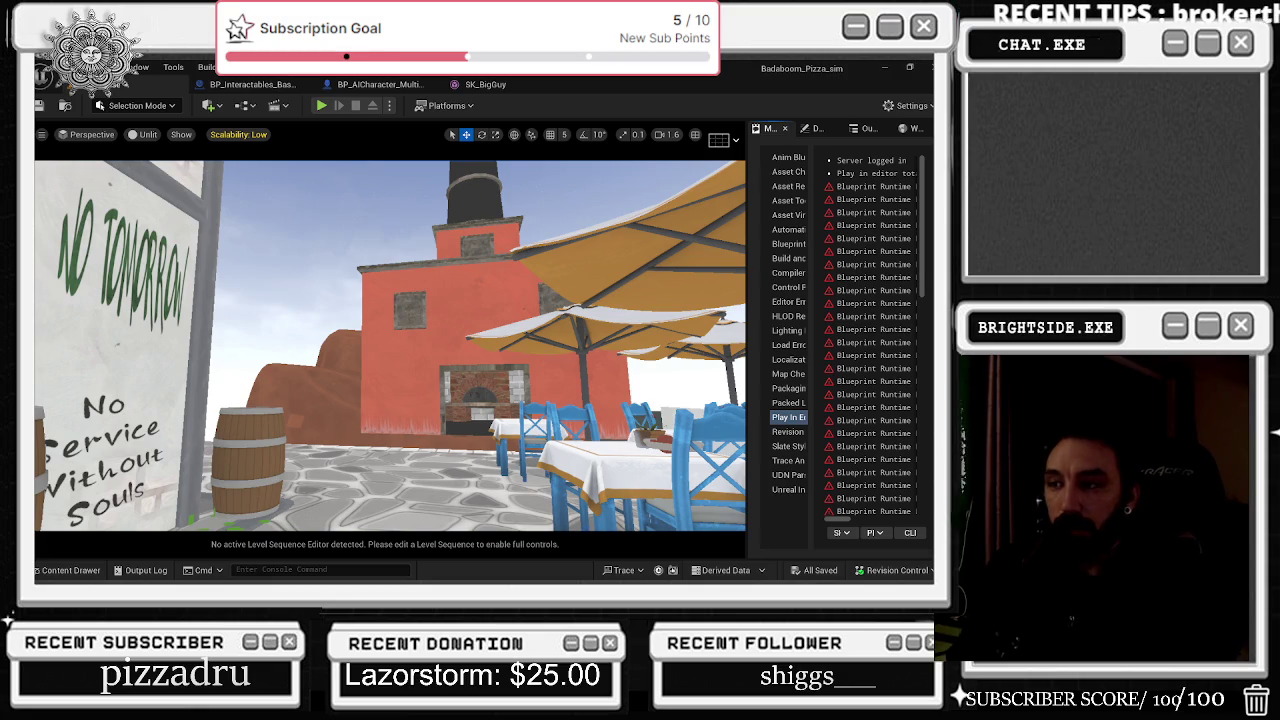
{"action": "left_click_drag", "start_coordinate": [392, 255], "coordinate": [392, 330]}
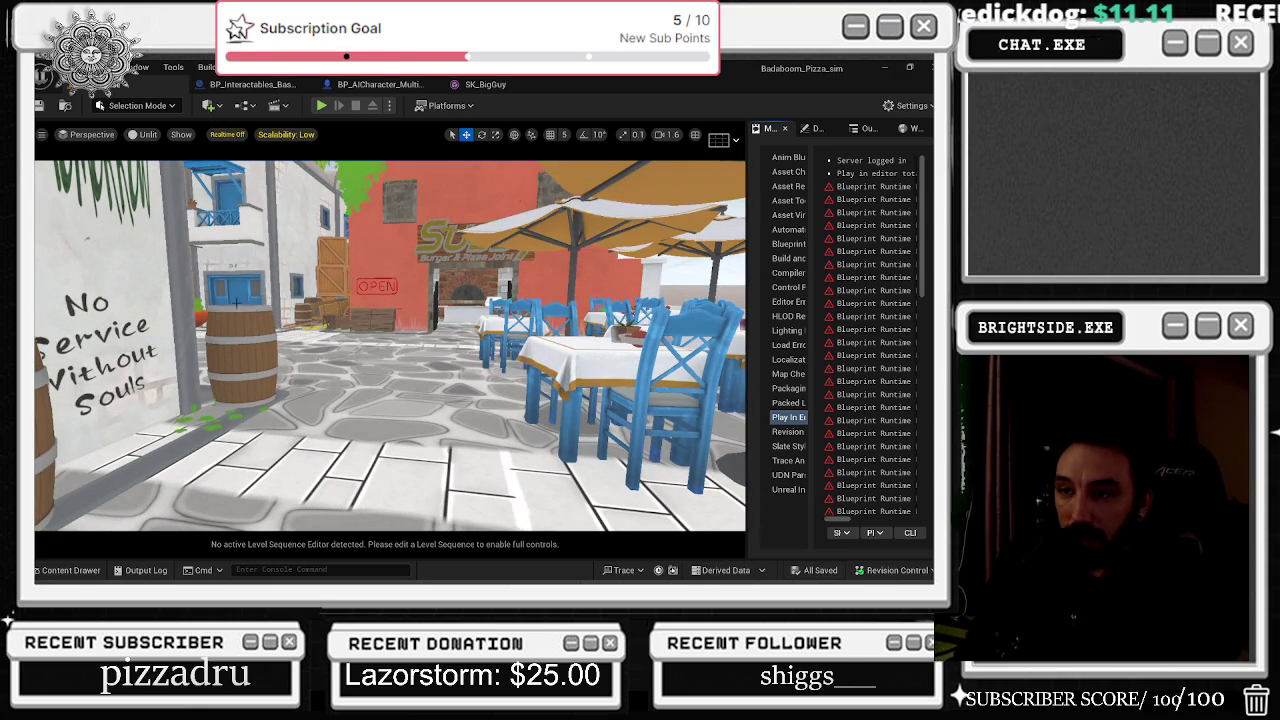
{"action": "left_click_drag", "start_coordinate": [256, 275], "coordinate": [340, 303]}
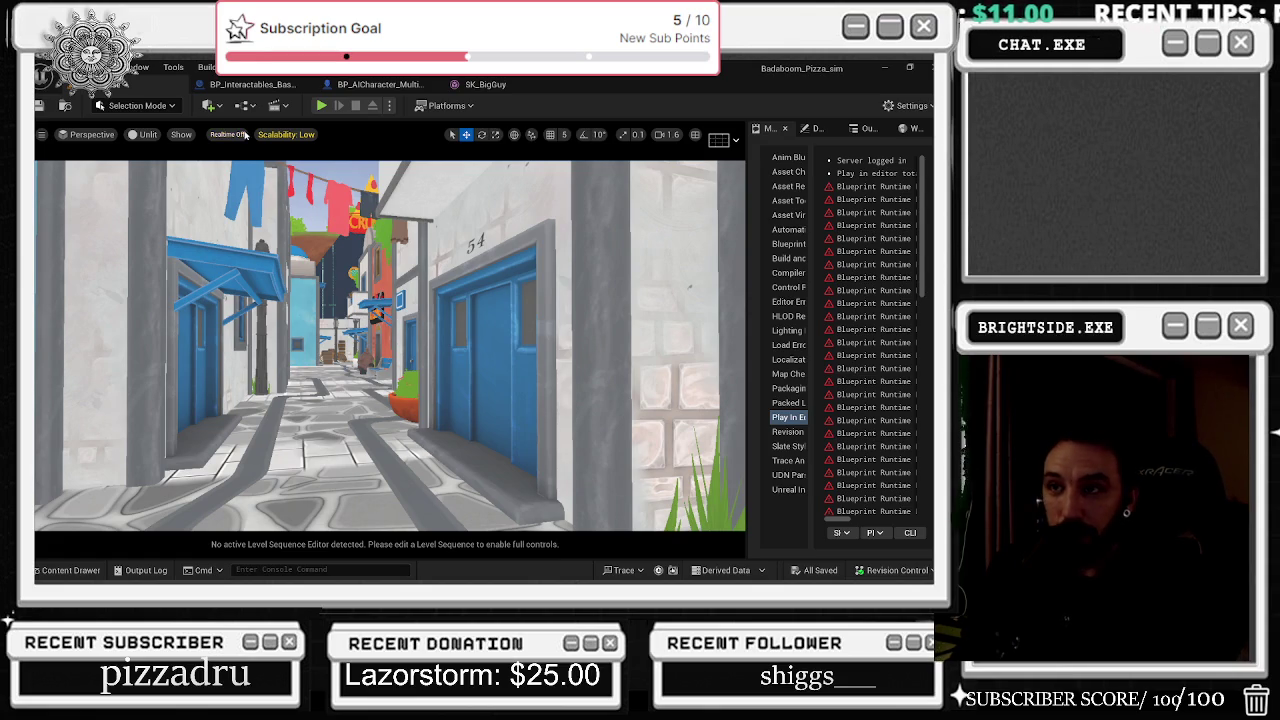
{"action": "left_click", "coordinate": [268, 86]}
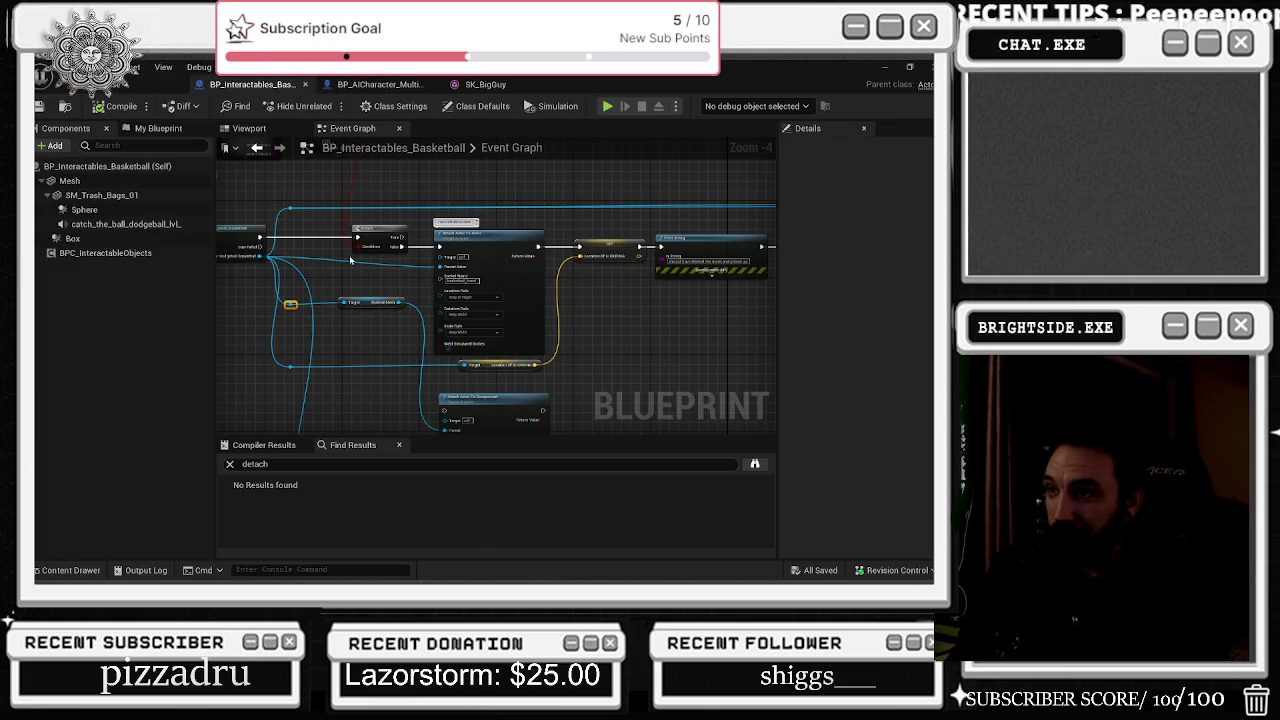
Step: Delete the small leftover node in the basketball Event Graph and break its wire to the knot
{"action": "left_click", "coordinate": [366, 309]}
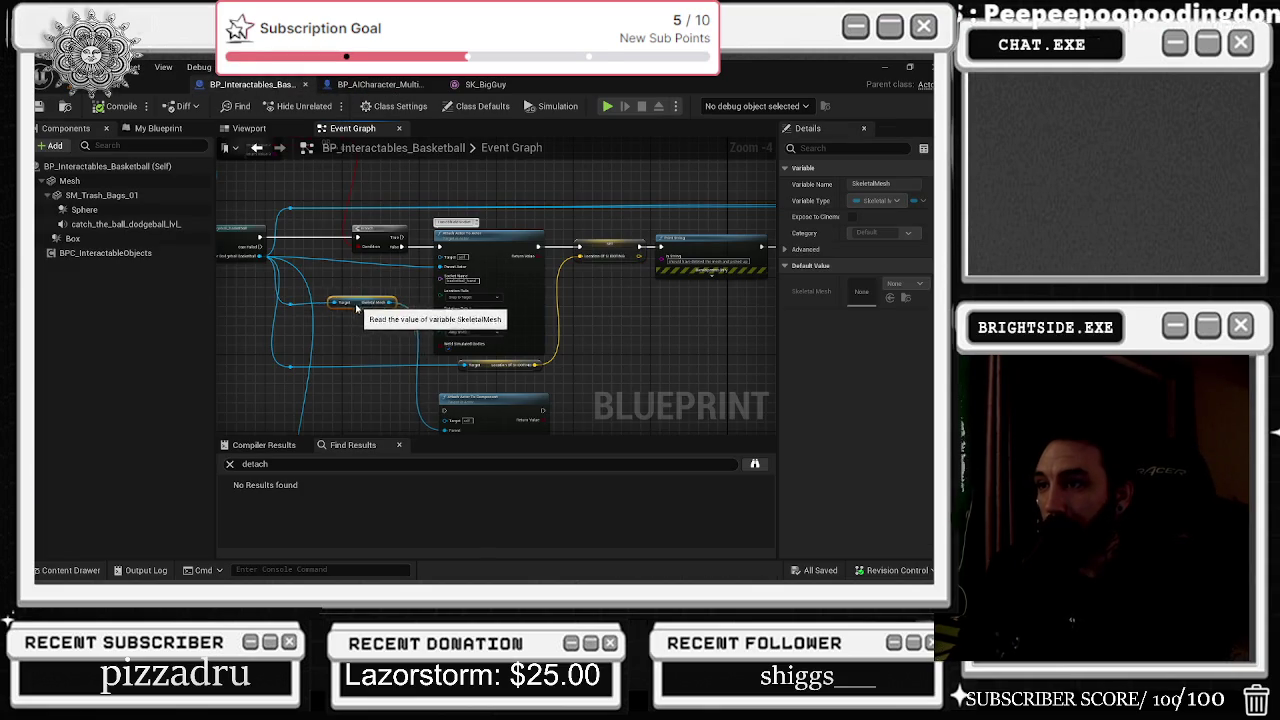
{"action": "mouse_move", "coordinate": [528, 367]}
{"action": "left_mouse_down"}
{"action": "mouse_move", "coordinate": [401, 357]}
{"action": "mouse_move", "coordinate": [344, 331]}
{"action": "mouse_move", "coordinate": [443, 341]}
{"action": "mouse_move", "coordinate": [368, 315]}
{"action": "left_mouse_up"}
{"action": "scroll", "coordinate": [344, 331], "scroll_direction": "down", "scroll_amount": 1}
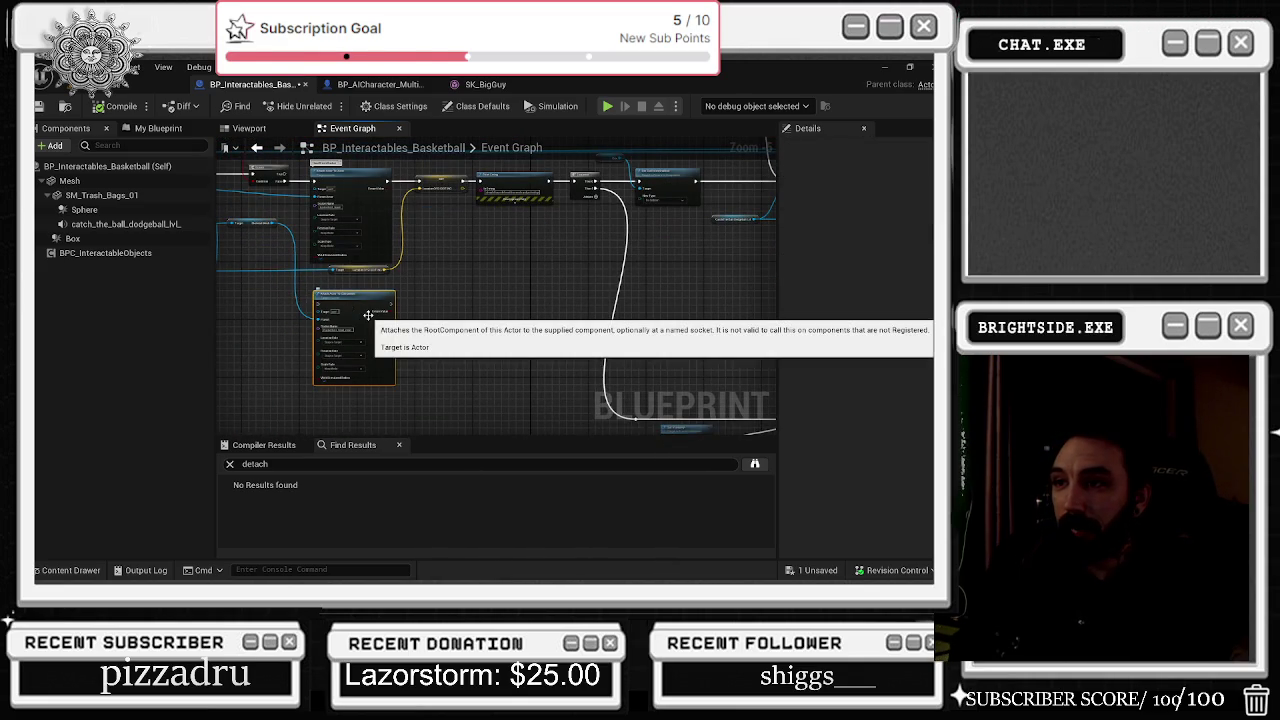
{"action": "scroll", "coordinate": [437, 371], "scroll_direction": "up", "scroll_amount": 2}
{"action": "scroll", "coordinate": [307, 275], "scroll_direction": "up", "scroll_amount": 1}
{"action": "left_click", "coordinate": [310, 277]}
{"action": "key", "text": "Delete"}
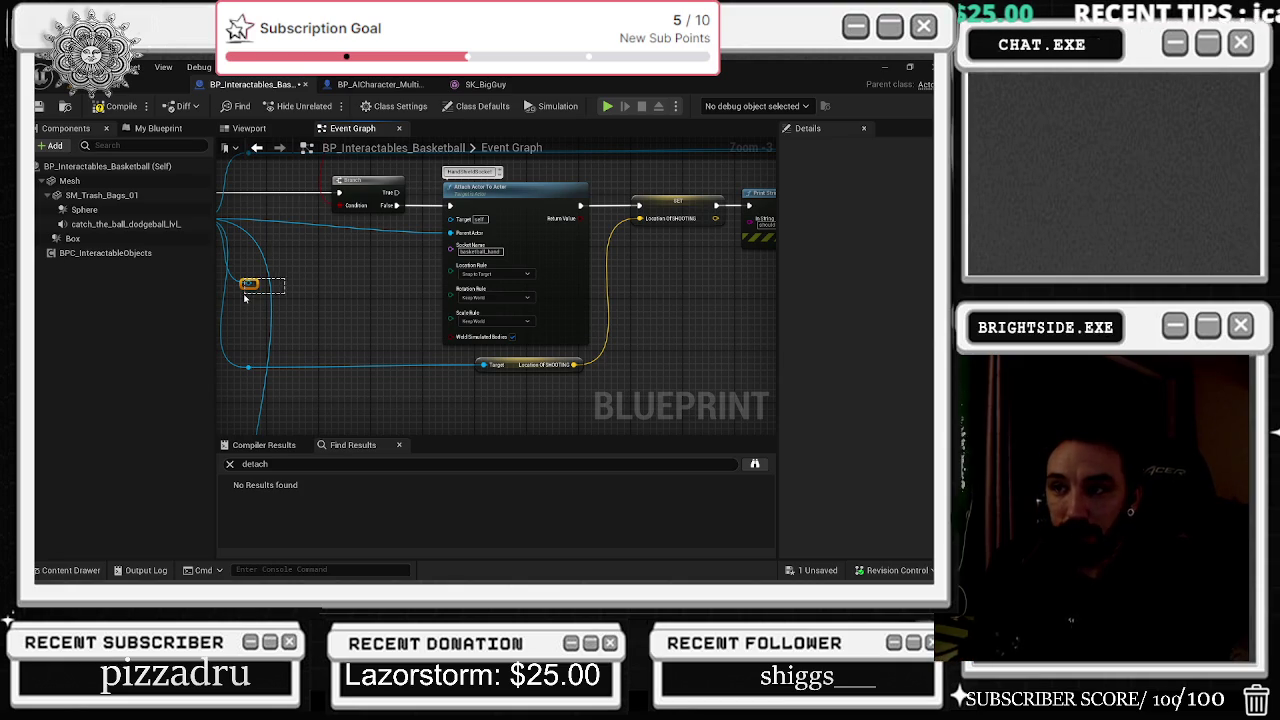
{"action": "left_click", "coordinate": [247, 284], "text": "alt"}
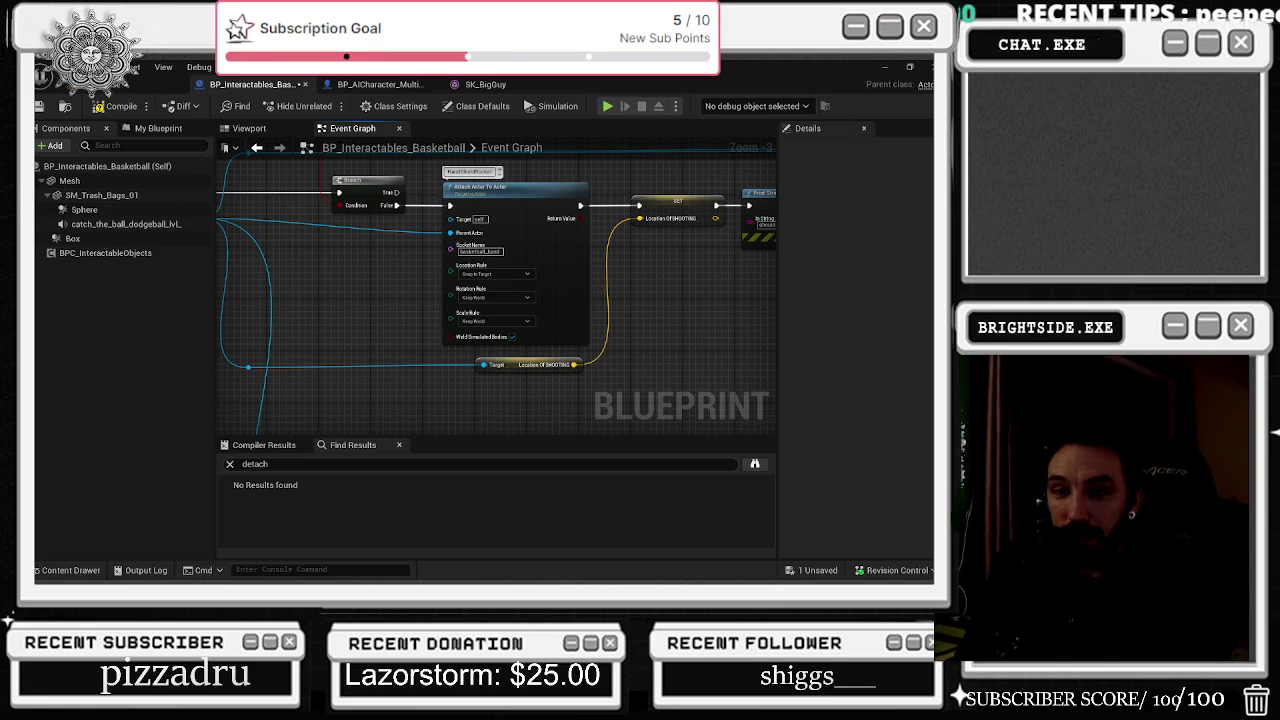
{"action": "key", "text": "alt+Tab"}
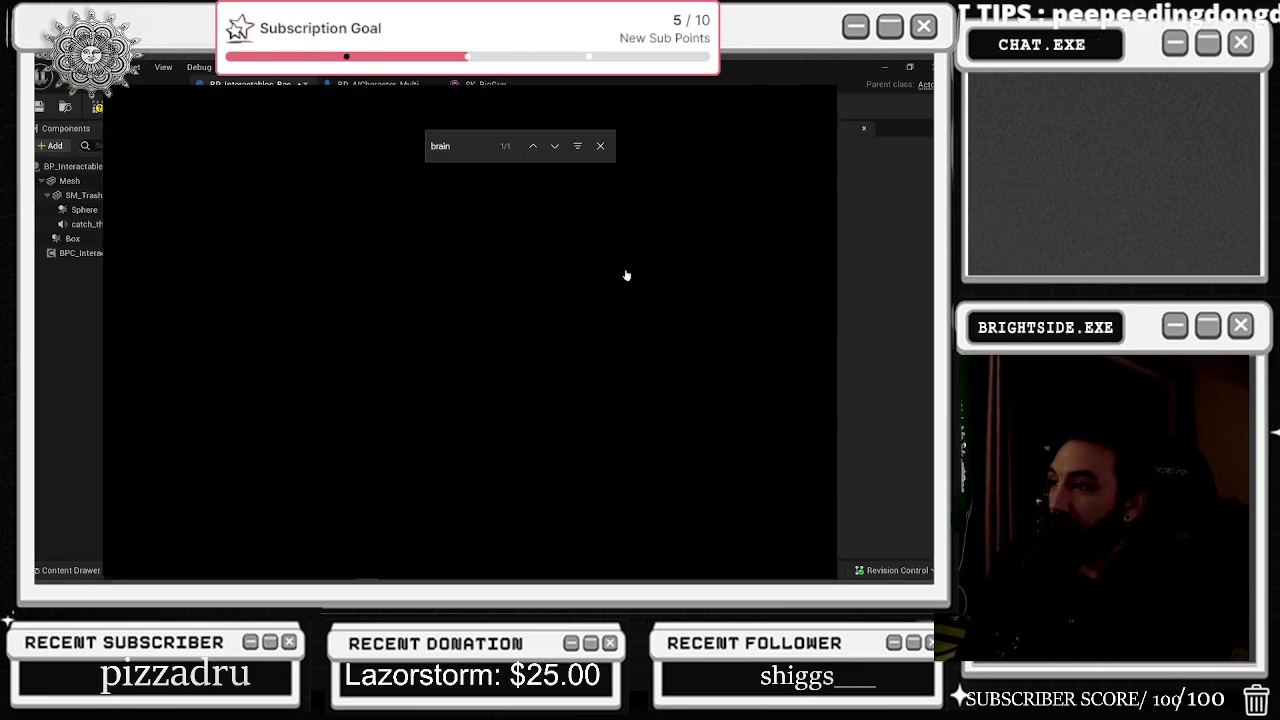
Step: Search Google for the pasted Sermorelin therapy query in a new tab and skim the AI Overview
{"action": "key", "text": "ctrl+t"}
{"action": "type", "text": "Sermorelin Therapy Elevate HGH Production, Boost Health & Support Muscle Growth"}
{"action": "key", "text": "Return"}
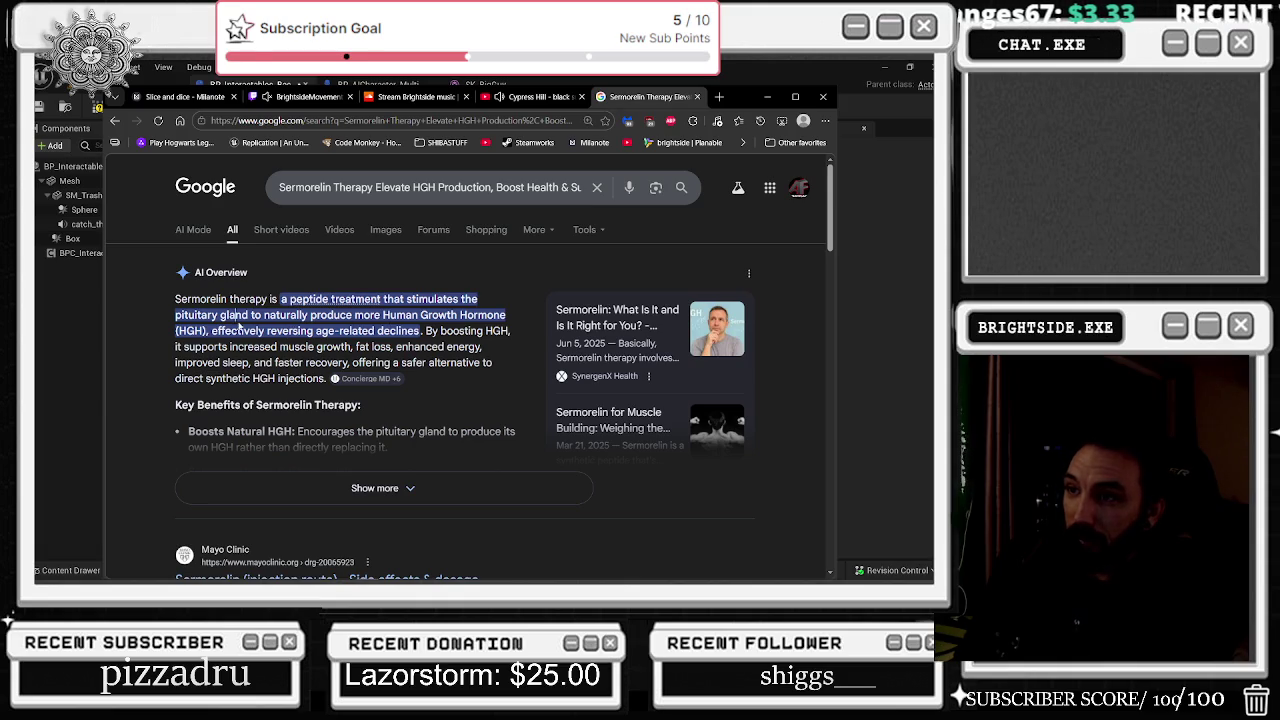
{"action": "mouse_move", "coordinate": [176, 298]}
{"action": "left_mouse_down"}
{"action": "mouse_move", "coordinate": [400, 328]}
{"action": "mouse_move", "coordinate": [400, 378]}
{"action": "mouse_move", "coordinate": [335, 380]}
{"action": "left_mouse_up"}
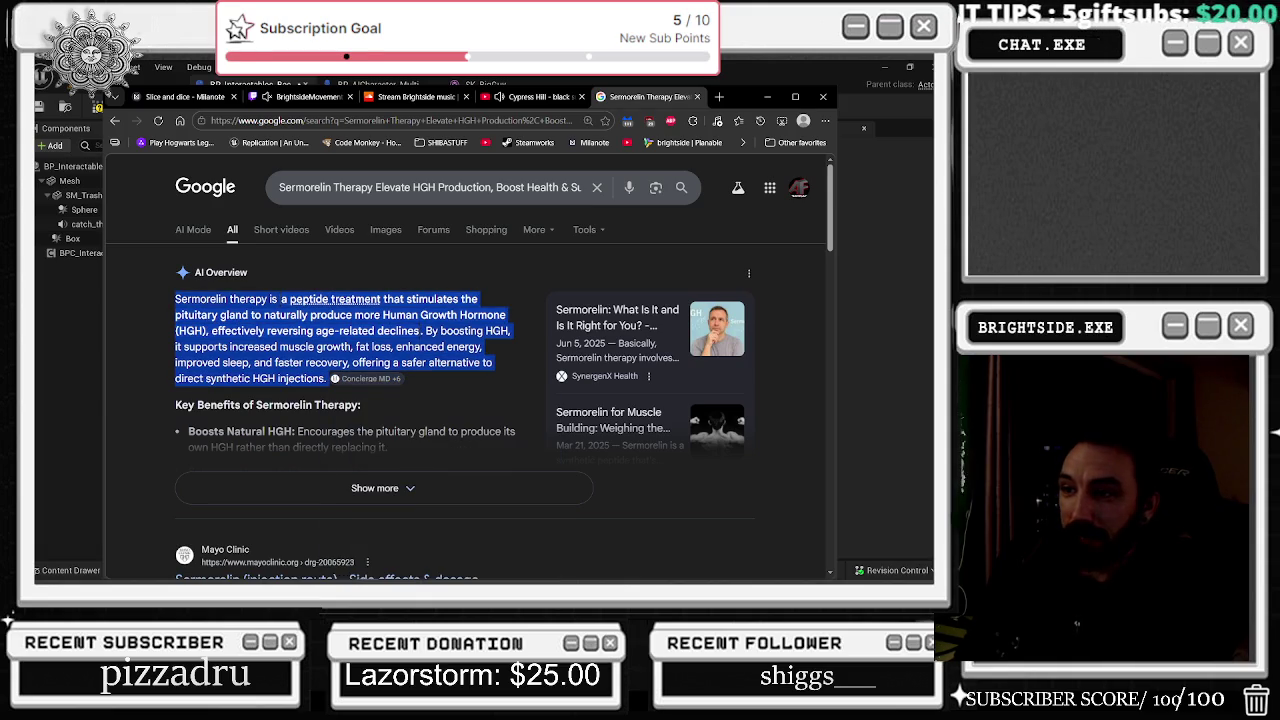
{"action": "left_click", "coordinate": [292, 348]}
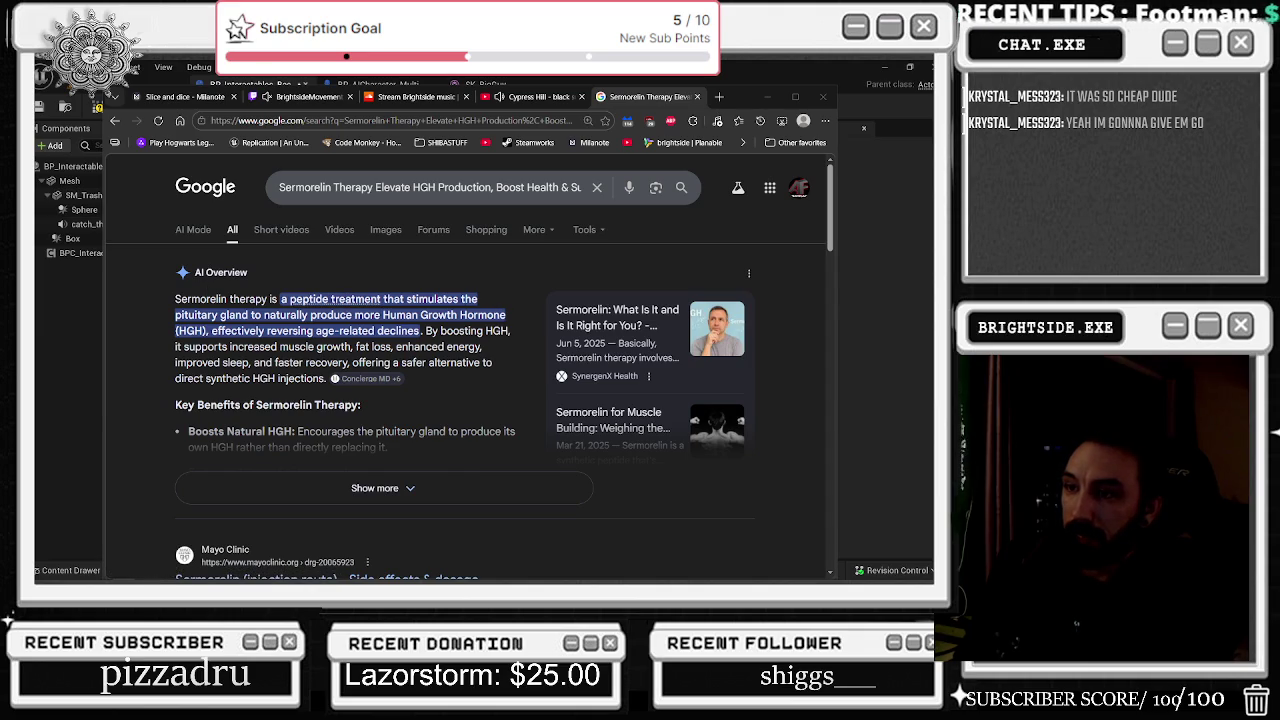
{"action": "left_click", "coordinate": [335, 362]}
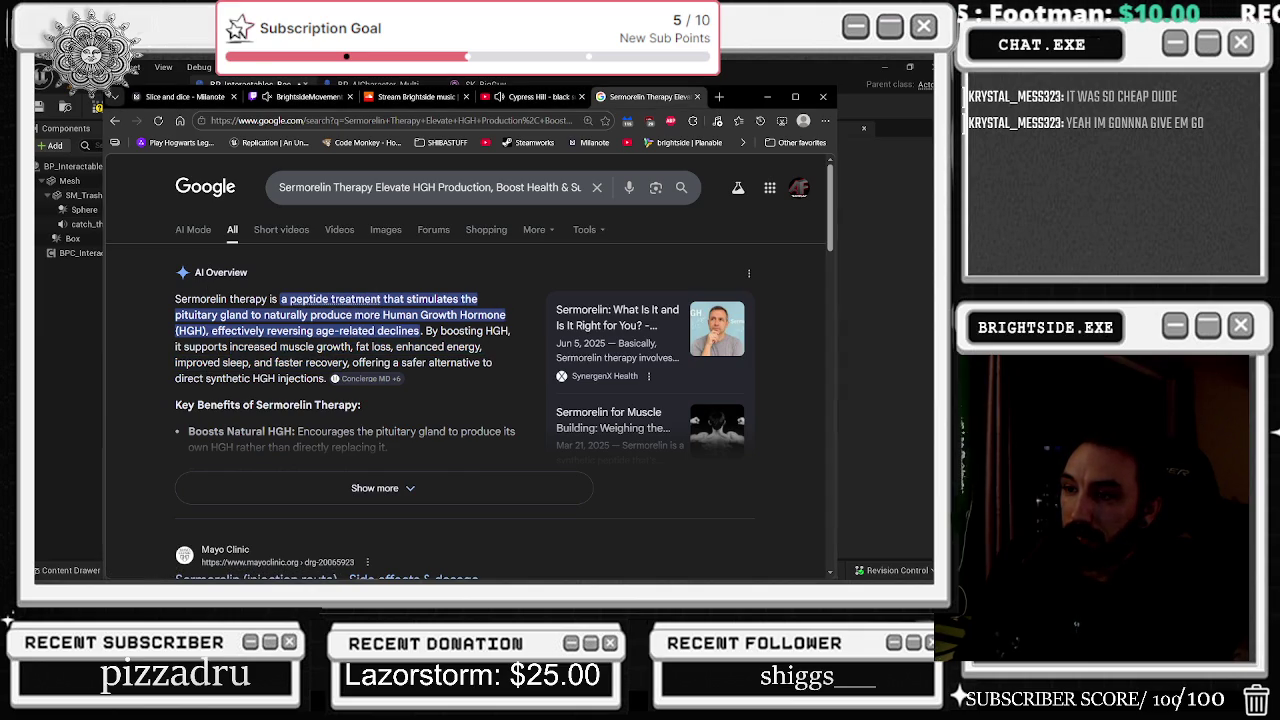
Step: Expand the full AI Overview, read down to the monthly cost, then close the results tab
{"action": "left_click", "coordinate": [292, 492]}
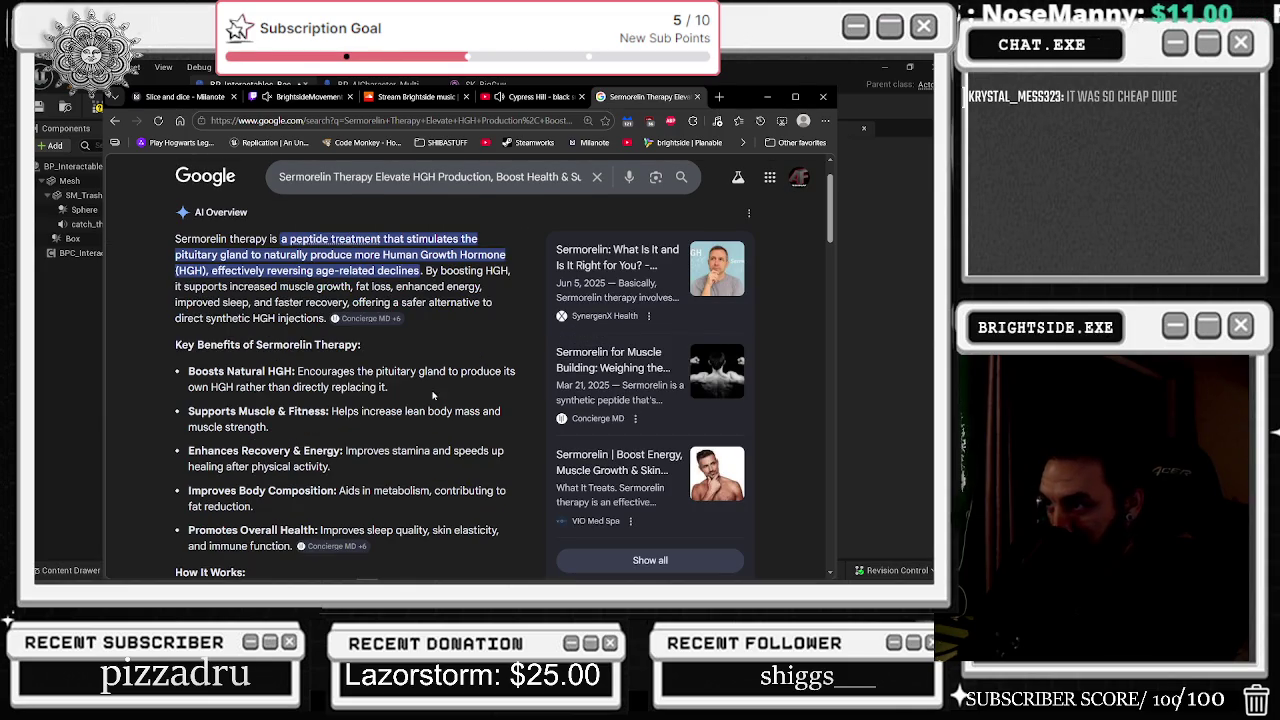
{"action": "scroll", "coordinate": [256, 371], "scroll_direction": "down", "scroll_amount": 3}
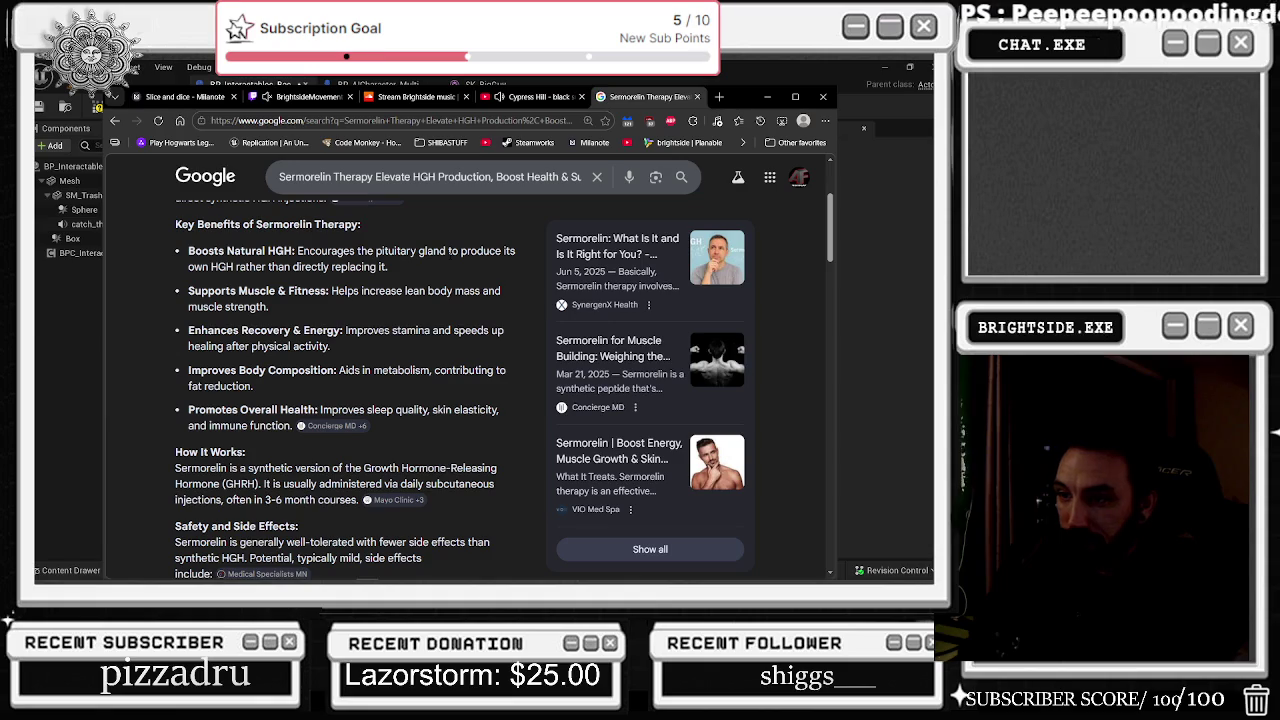
{"action": "scroll", "coordinate": [450, 260], "scroll_direction": "down", "scroll_amount": 5}
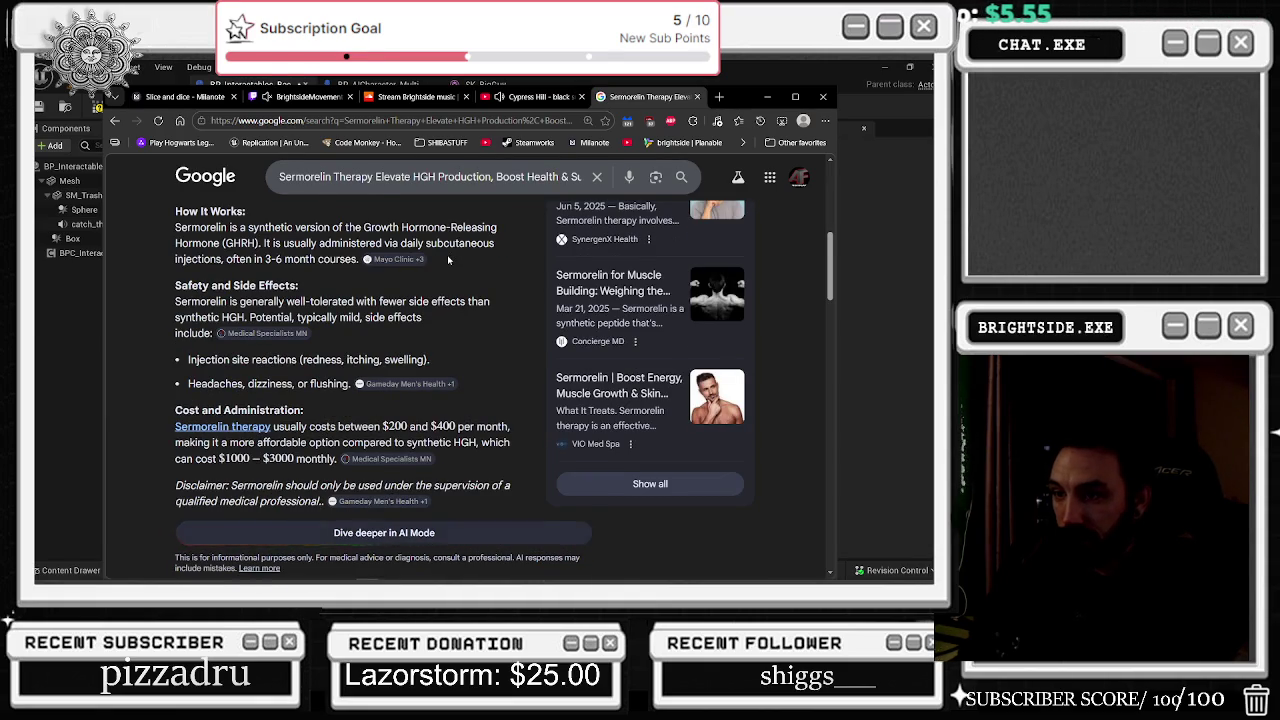
{"action": "scroll", "coordinate": [448, 260], "scroll_direction": "down", "scroll_amount": 1}
{"action": "scroll", "coordinate": [447, 260], "scroll_direction": "down", "scroll_amount": 4}
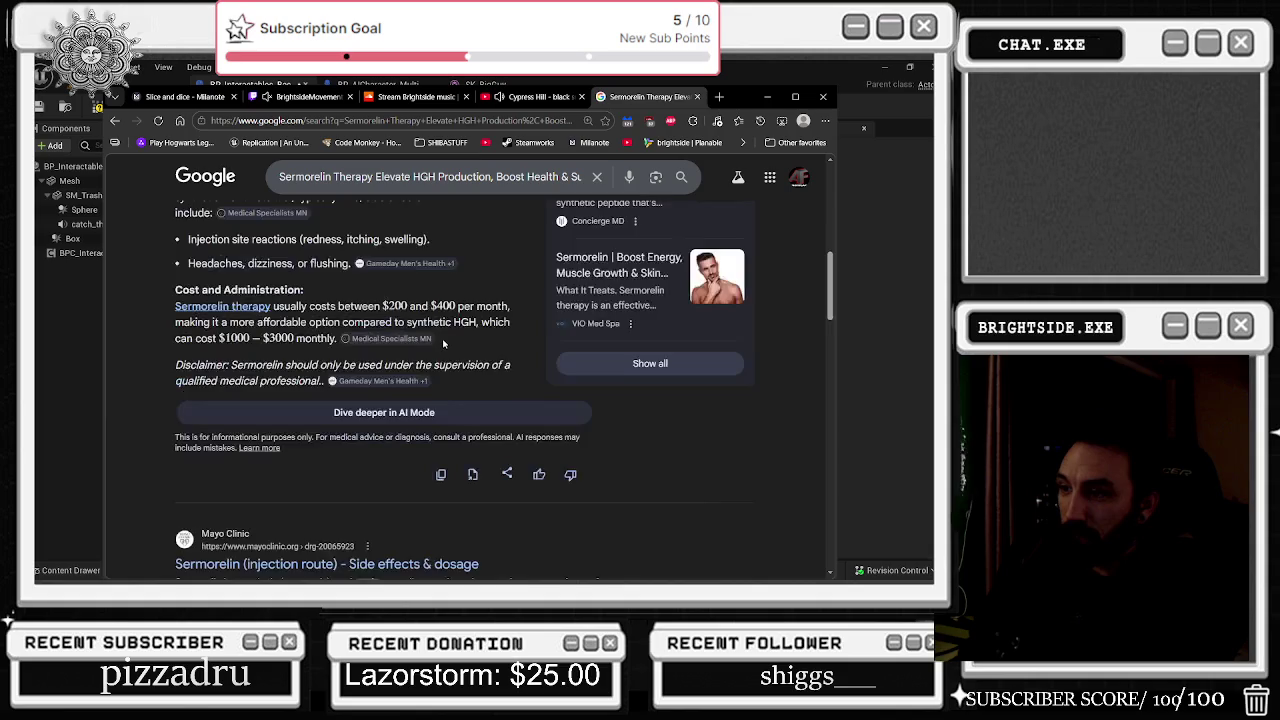
{"action": "scroll", "coordinate": [432, 350], "scroll_direction": "up", "scroll_amount": 3}
{"action": "left_click_drag", "start_coordinate": [309, 306], "coordinate": [435, 322]}
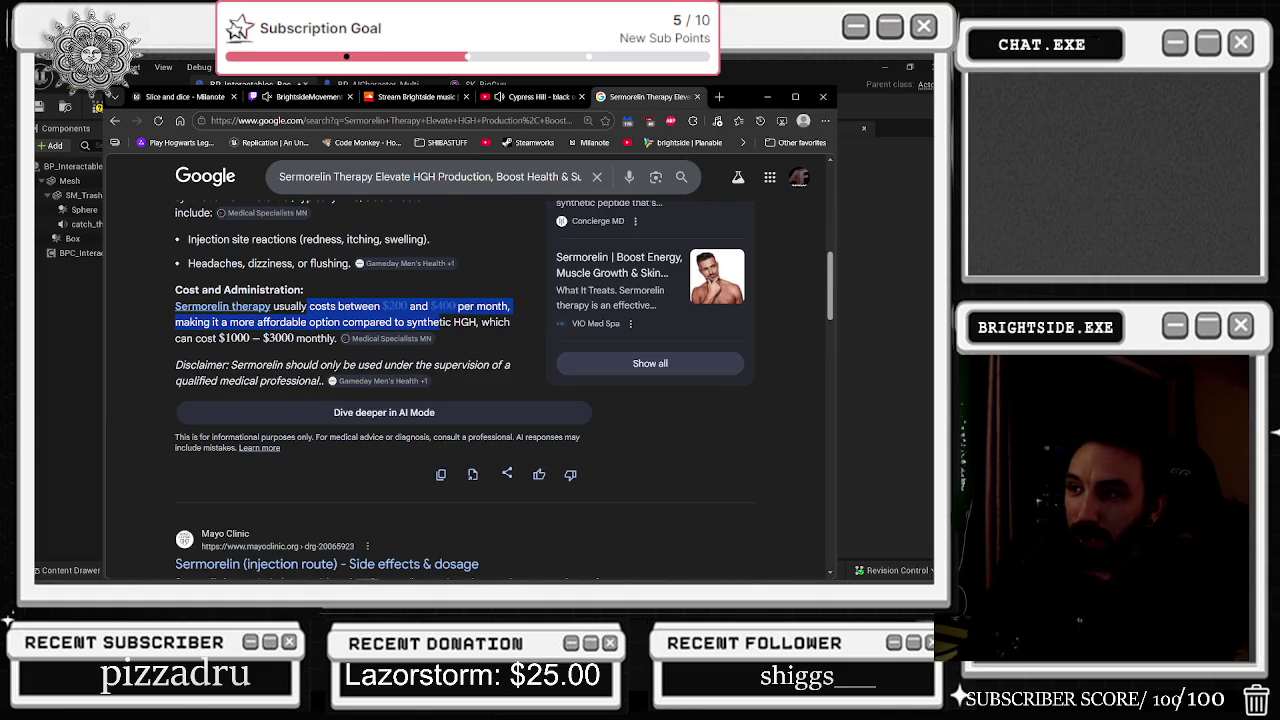
{"action": "left_click", "coordinate": [698, 97]}
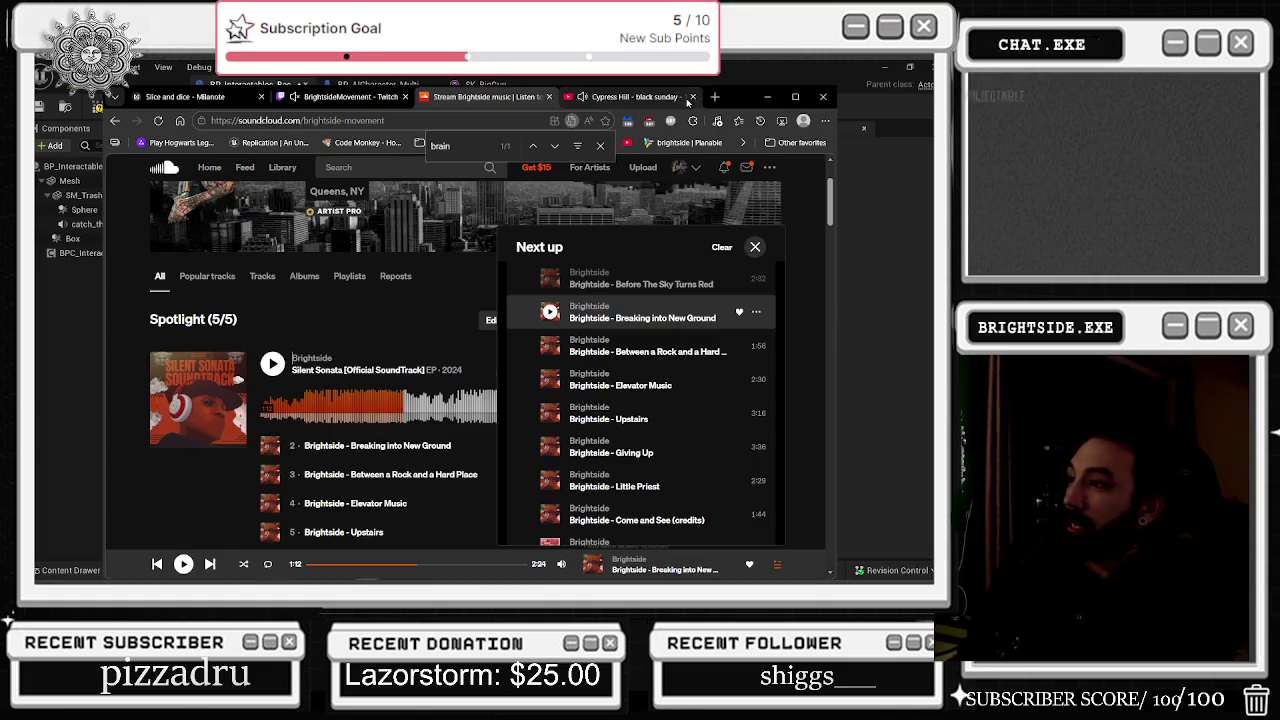
Step: Back in the Blueprint, select the collapsed check, Self and OR nodes and shift them left
{"action": "left_click", "coordinate": [767, 97]}
{"action": "mouse_move", "coordinate": [428, 238]}
{"action": "left_mouse_down"}
{"action": "mouse_move", "coordinate": [414, 343]}
{"action": "mouse_move", "coordinate": [576, 290]}
{"action": "mouse_move", "coordinate": [800, 430]}
{"action": "left_mouse_up"}
{"action": "left_click_drag", "start_coordinate": [352, 213], "coordinate": [548, 334]}
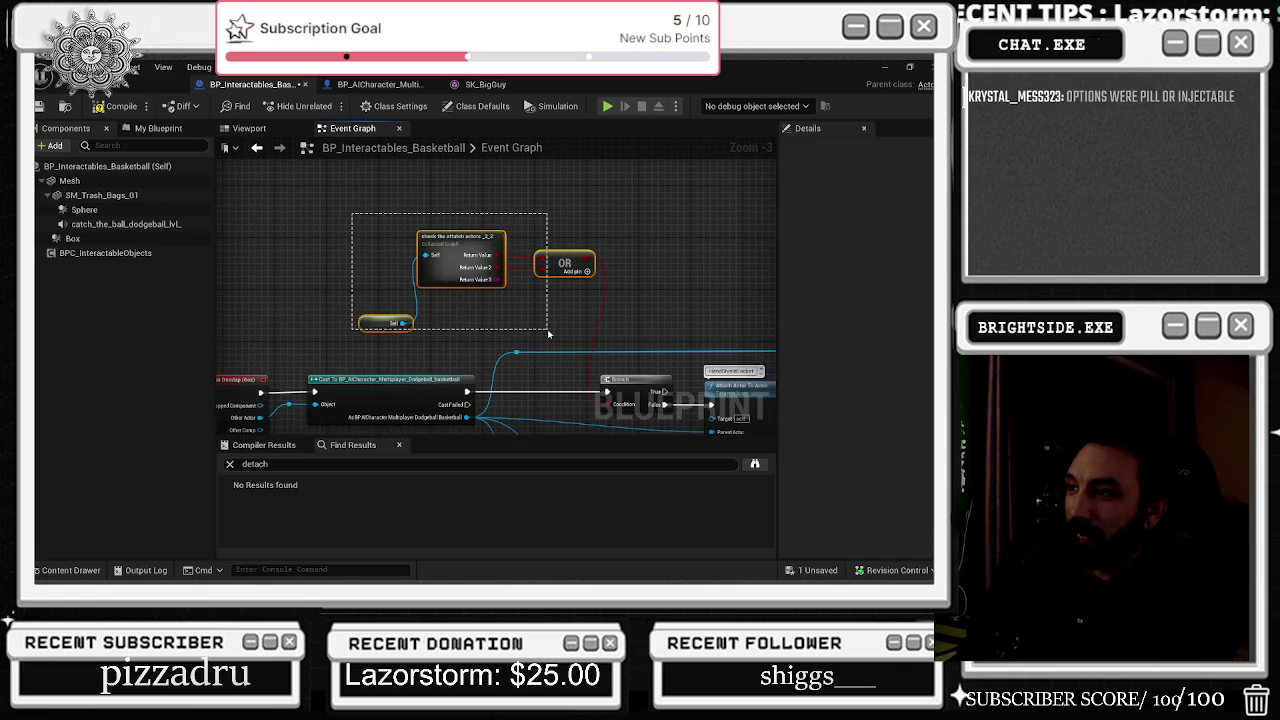
{"action": "left_click_drag", "start_coordinate": [565, 265], "coordinate": [521, 280]}
{"action": "left_click_drag", "start_coordinate": [318, 238], "coordinate": [428, 342]}
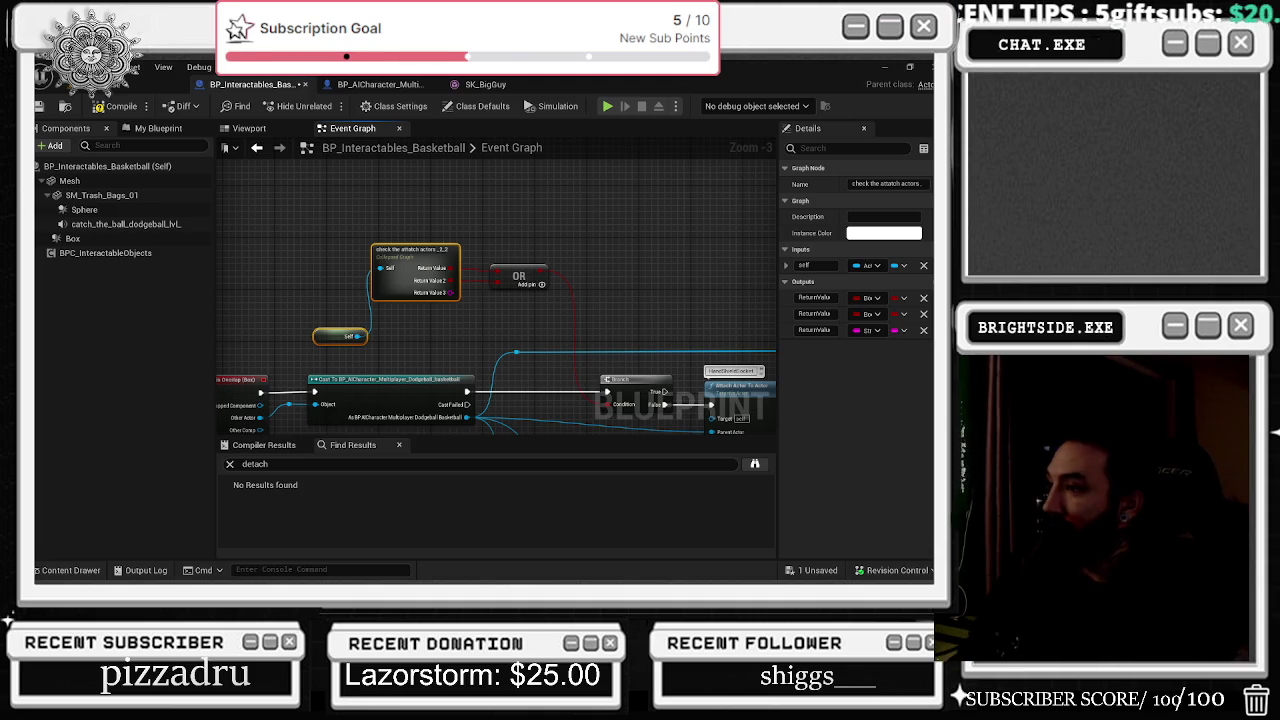
Step: Place the check the attach actors node beside Self, with the OR node to its right, above the overlap event
{"action": "mouse_move", "coordinate": [384, 287]}
{"action": "left_mouse_down"}
{"action": "mouse_move", "coordinate": [540, 260]}
{"action": "mouse_move", "coordinate": [495, 260]}
{"action": "left_mouse_up"}
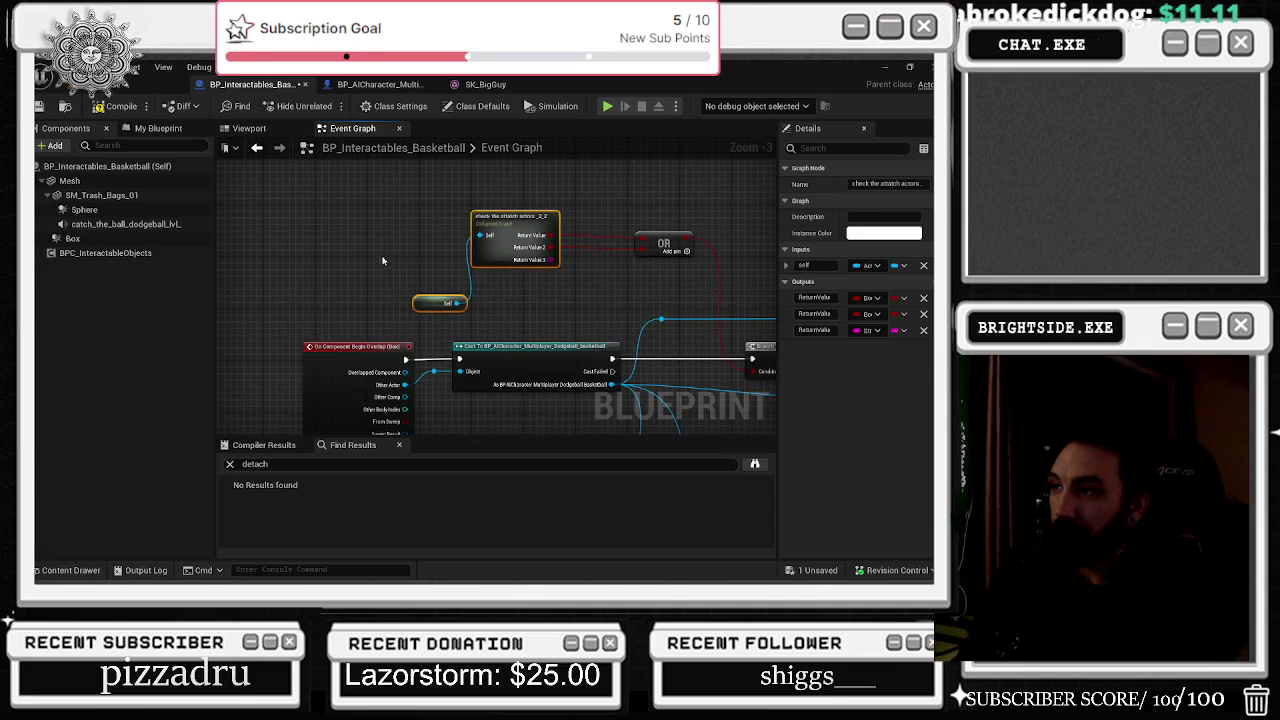
{"action": "left_click_drag", "start_coordinate": [515, 225], "coordinate": [517, 293]}
{"action": "left_click_drag", "start_coordinate": [369, 228], "coordinate": [652, 318]}
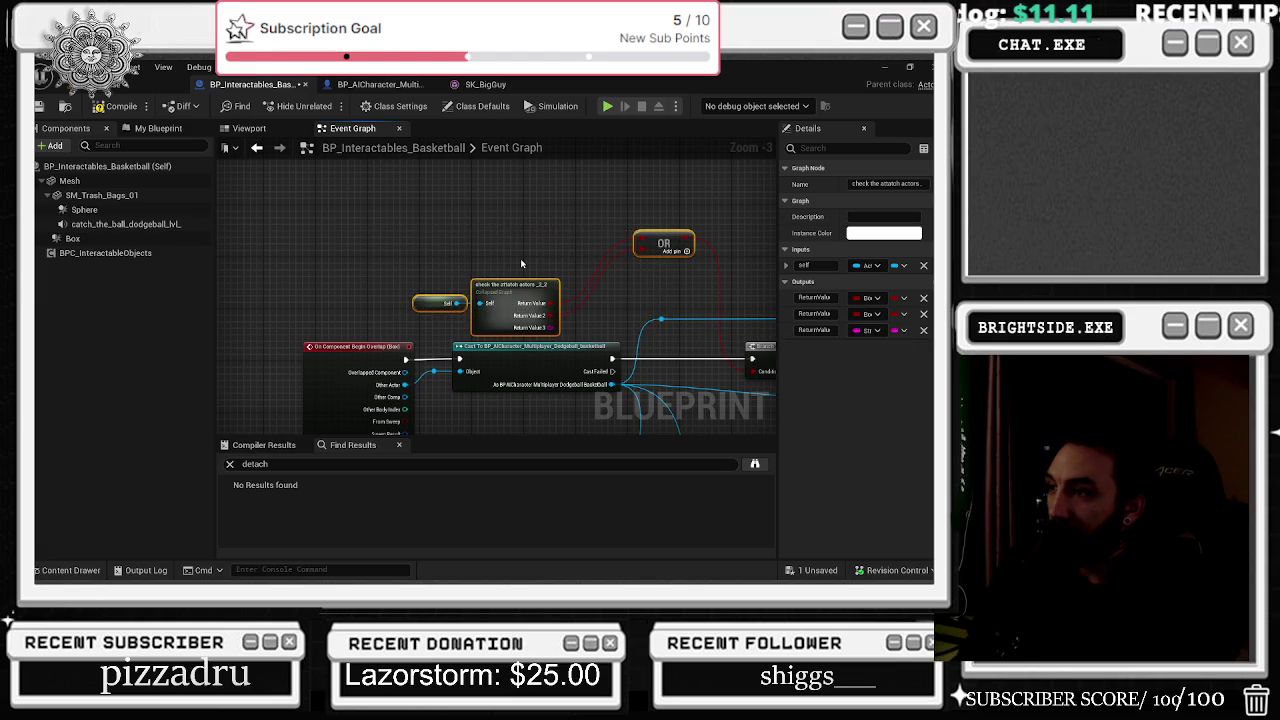
{"action": "left_click_drag", "start_coordinate": [515, 285], "coordinate": [535, 203]}
{"action": "mouse_move", "coordinate": [693, 250]}
{"action": "left_mouse_down"}
{"action": "mouse_move", "coordinate": [700, 317]}
{"action": "mouse_move", "coordinate": [680, 221]}
{"action": "left_mouse_up"}
{"action": "mouse_move", "coordinate": [426, 206]}
{"action": "left_mouse_down"}
{"action": "mouse_move", "coordinate": [690, 300]}
{"action": "mouse_move", "coordinate": [694, 320]}
{"action": "left_mouse_up"}
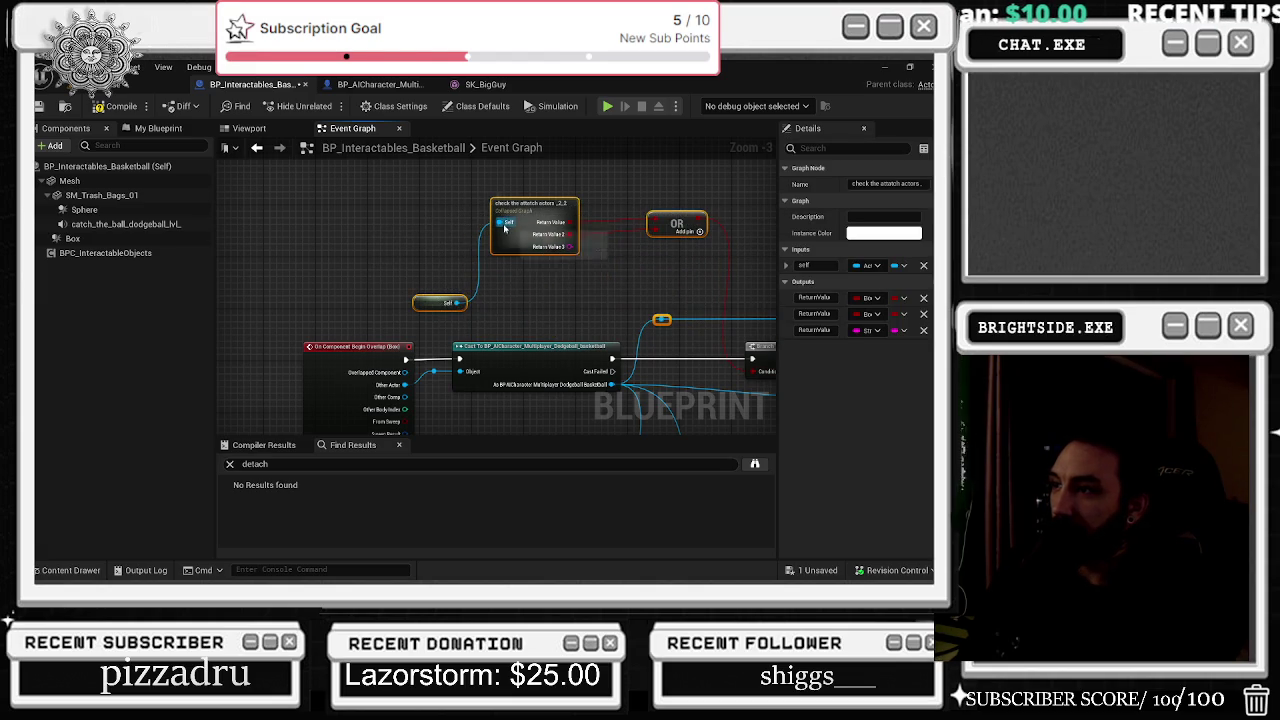
{"action": "scroll", "coordinate": [615, 262], "scroll_direction": "down", "scroll_amount": 2}
{"action": "scroll", "coordinate": [615, 262], "scroll_direction": "up", "scroll_amount": 3}
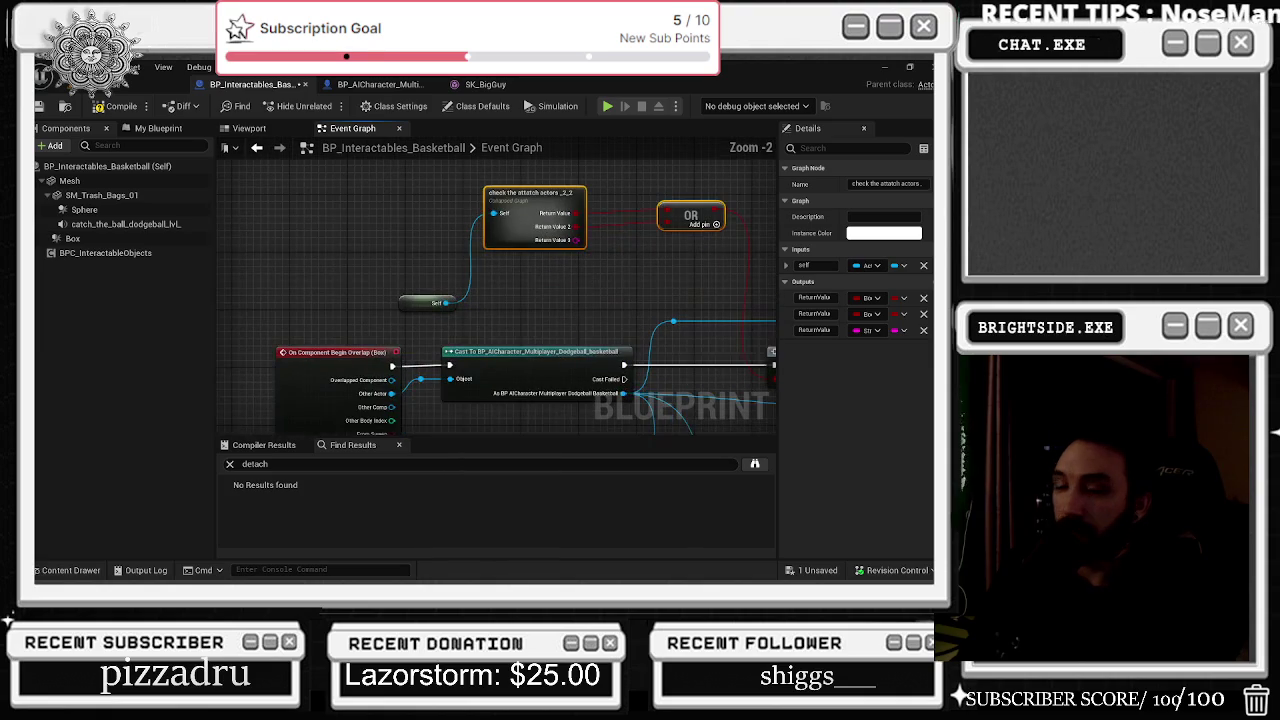
{"action": "key", "text": "alt+Tab"}
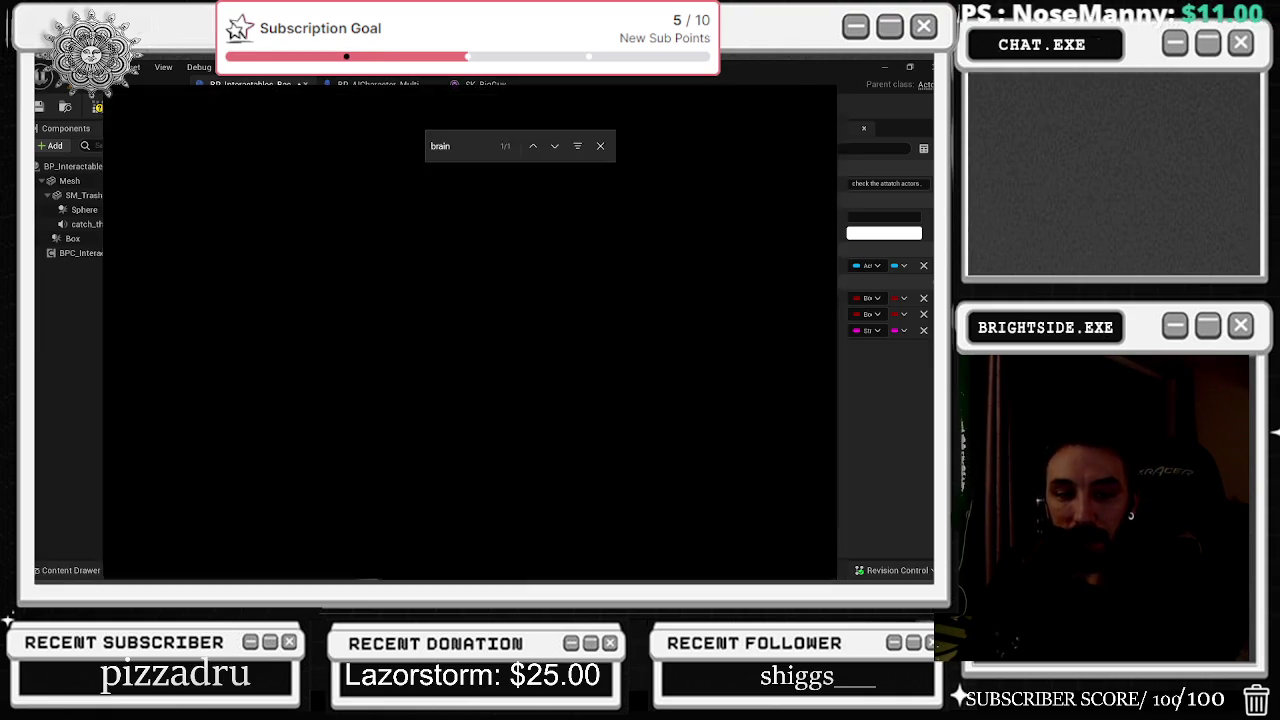
{"action": "key", "text": "alt+Tab"}
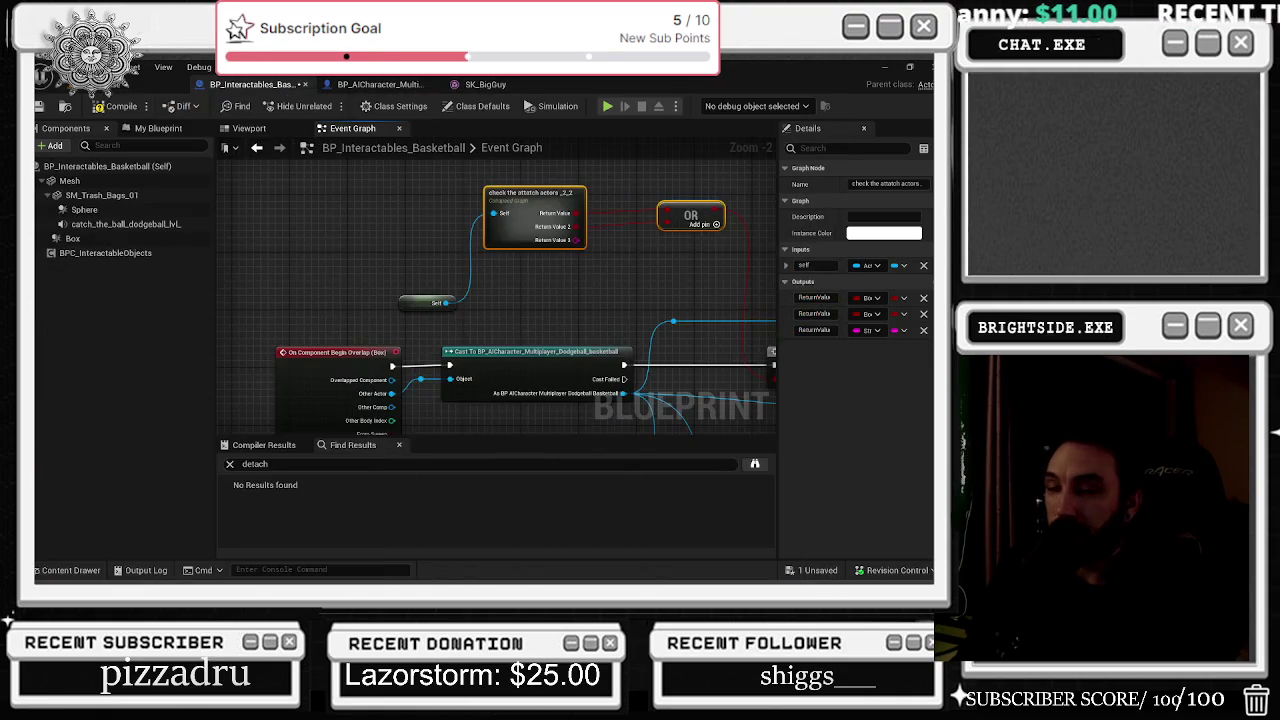
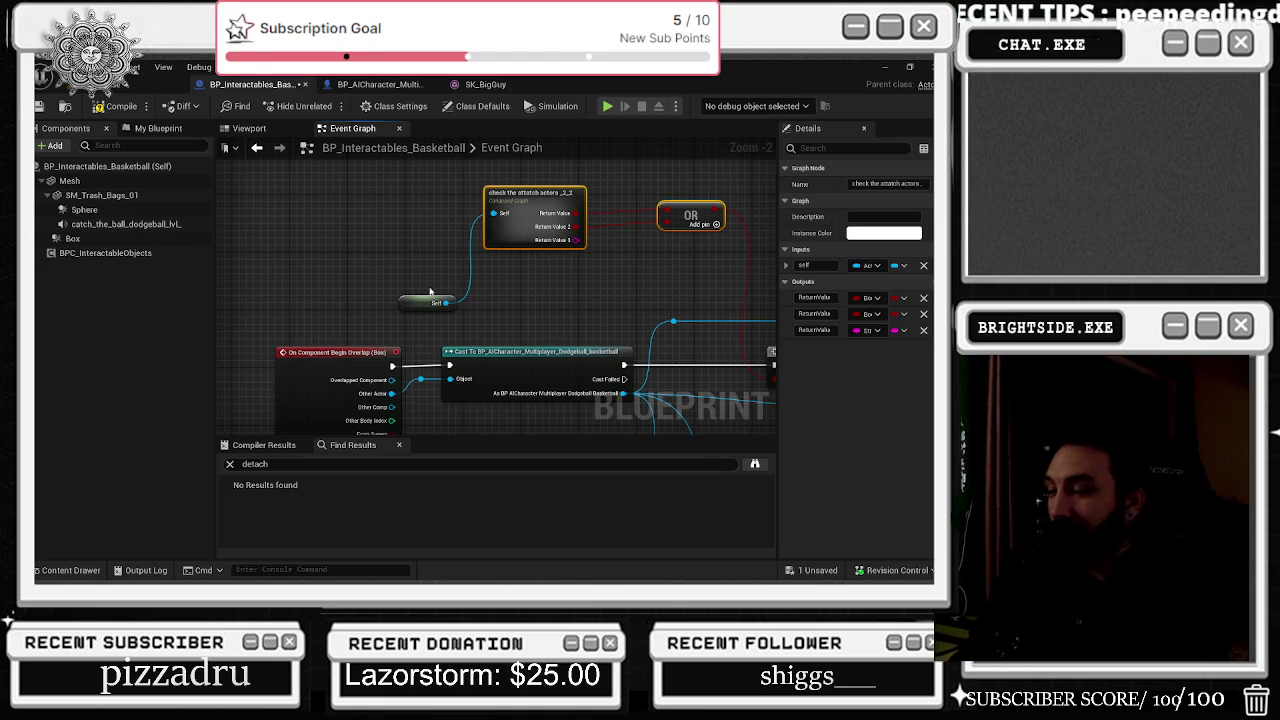
Step: Search the Content Drawer for 'bp_char' to find the character blueprint
{"action": "scroll", "coordinate": [448, 291], "scroll_direction": "down", "scroll_amount": 3}
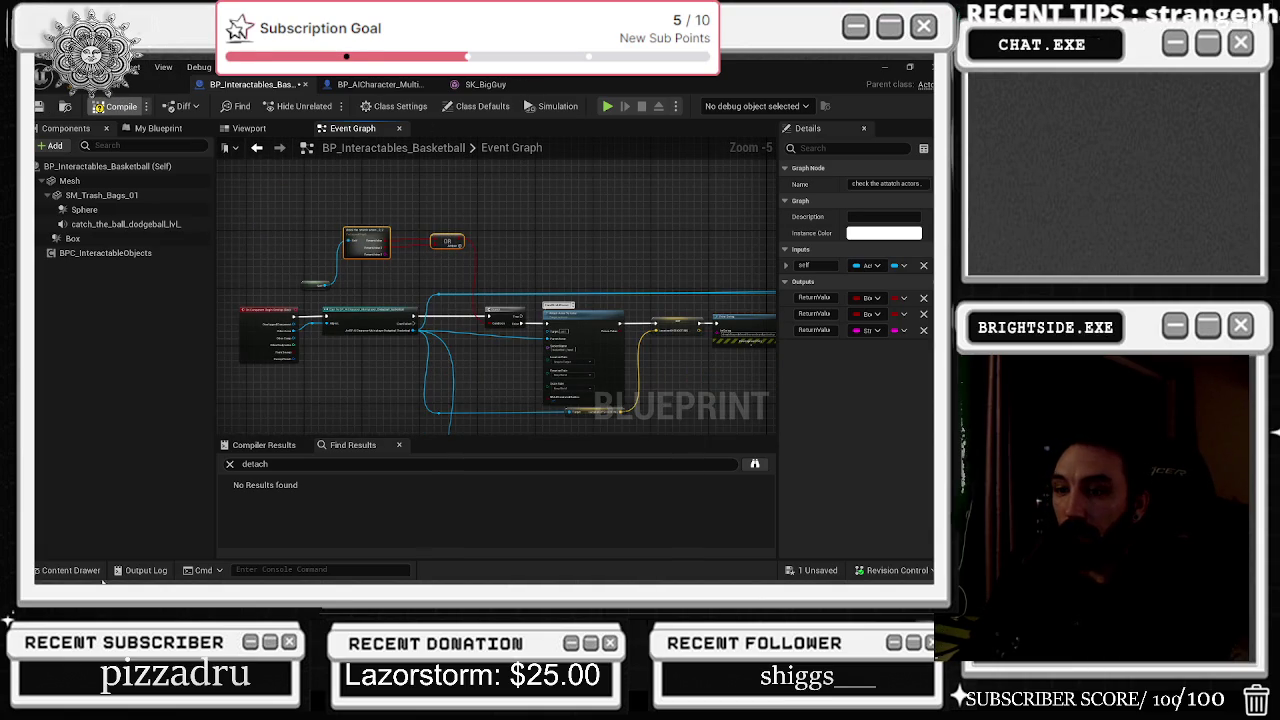
{"action": "left_click", "coordinate": [78, 571]}
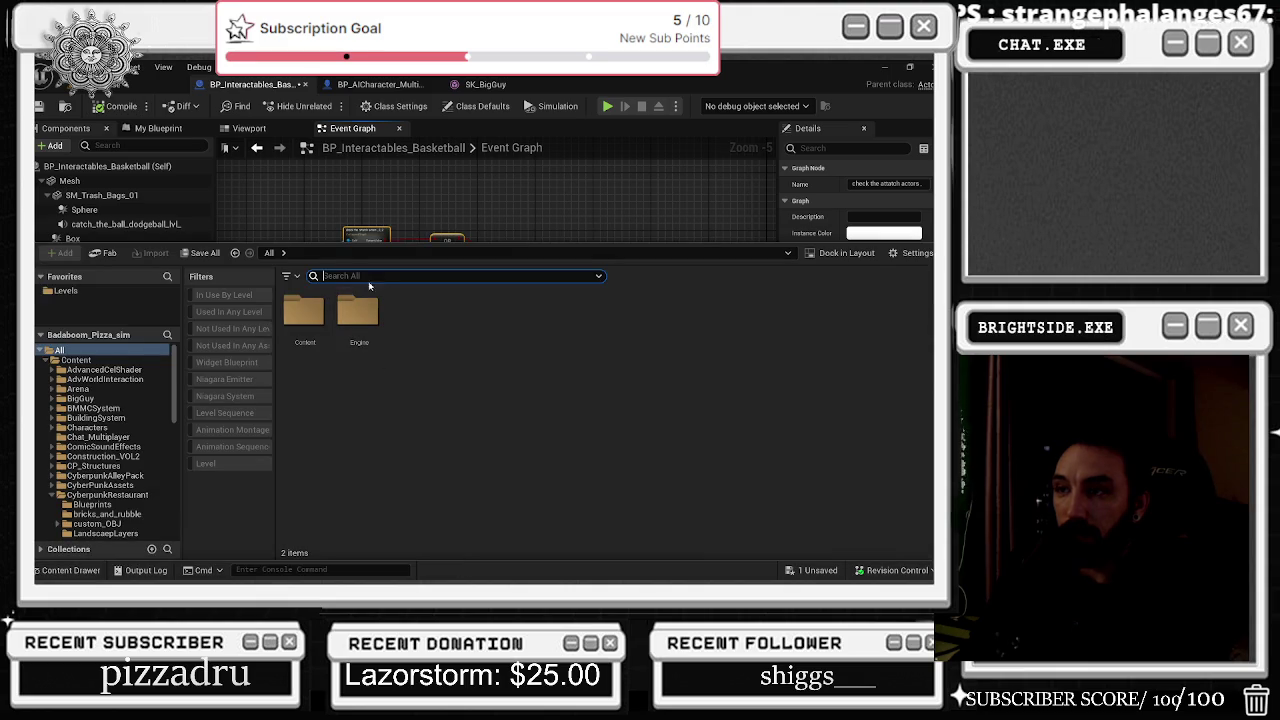
{"action": "type", "text": "bp"}
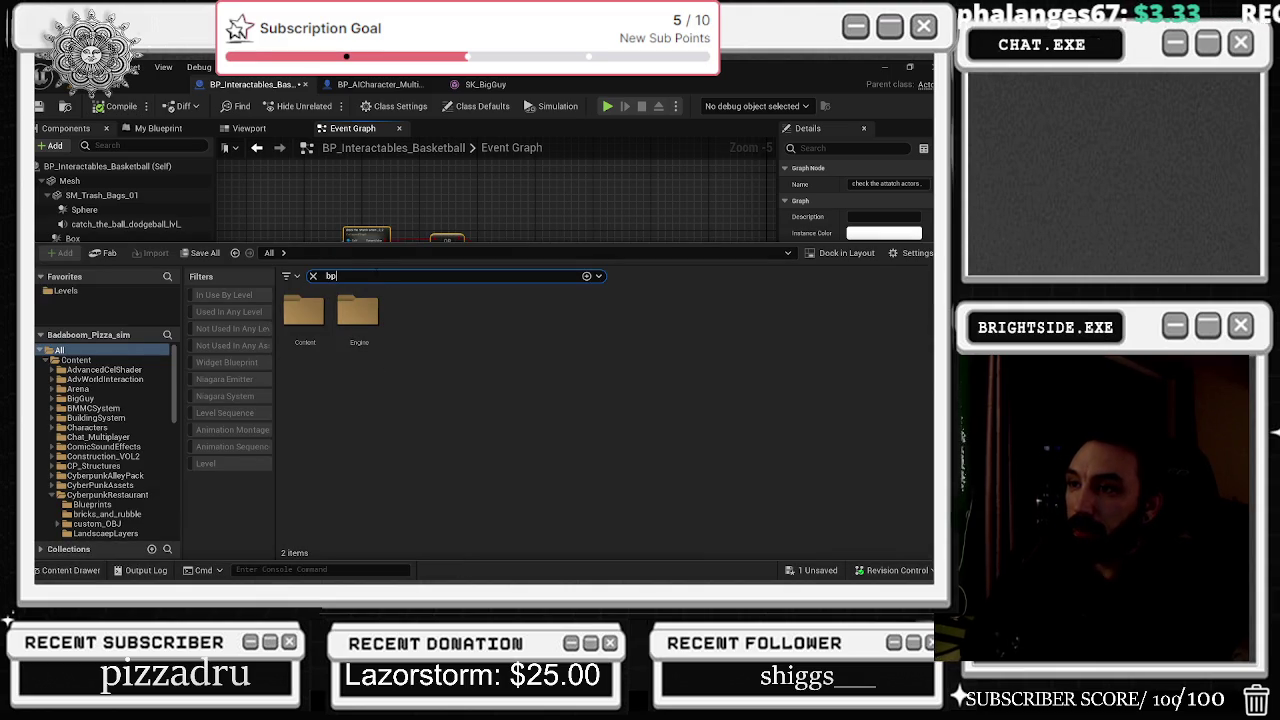
{"action": "type", "text": "_char"}
Step: Nudge the Discord window aside, then open BP_MainCharacter from the search results
{"action": "key", "text": "alt+Tab"}
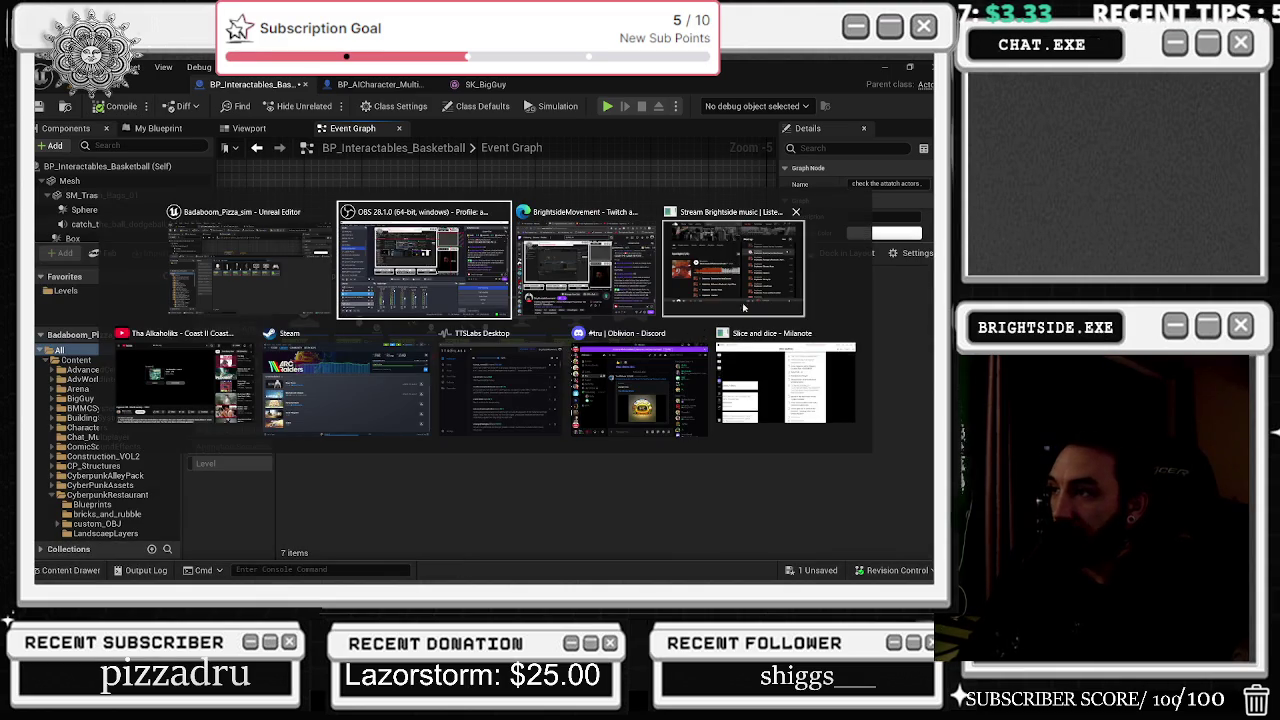
{"action": "left_click", "coordinate": [640, 385]}
{"action": "left_click_drag", "start_coordinate": [496, 113], "coordinate": [474, 131]}
{"action": "key", "text": "alt+Tab"}
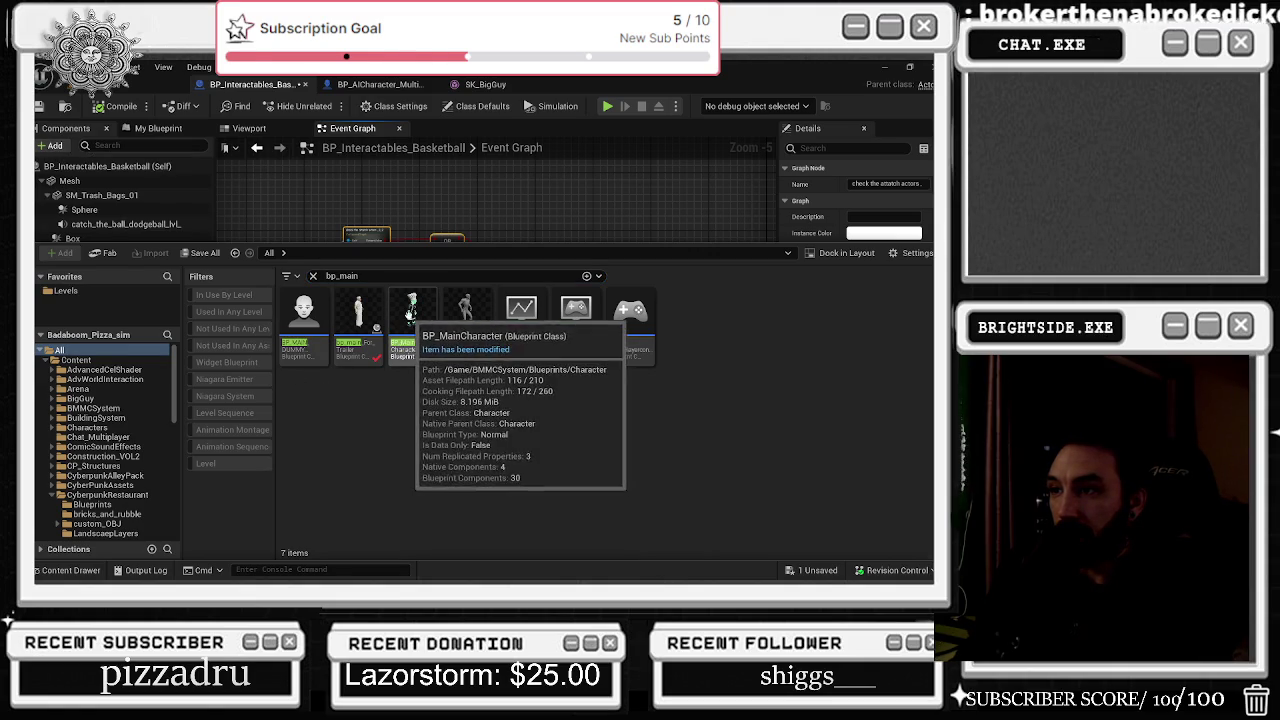
{"action": "double_click", "coordinate": [418, 330]}
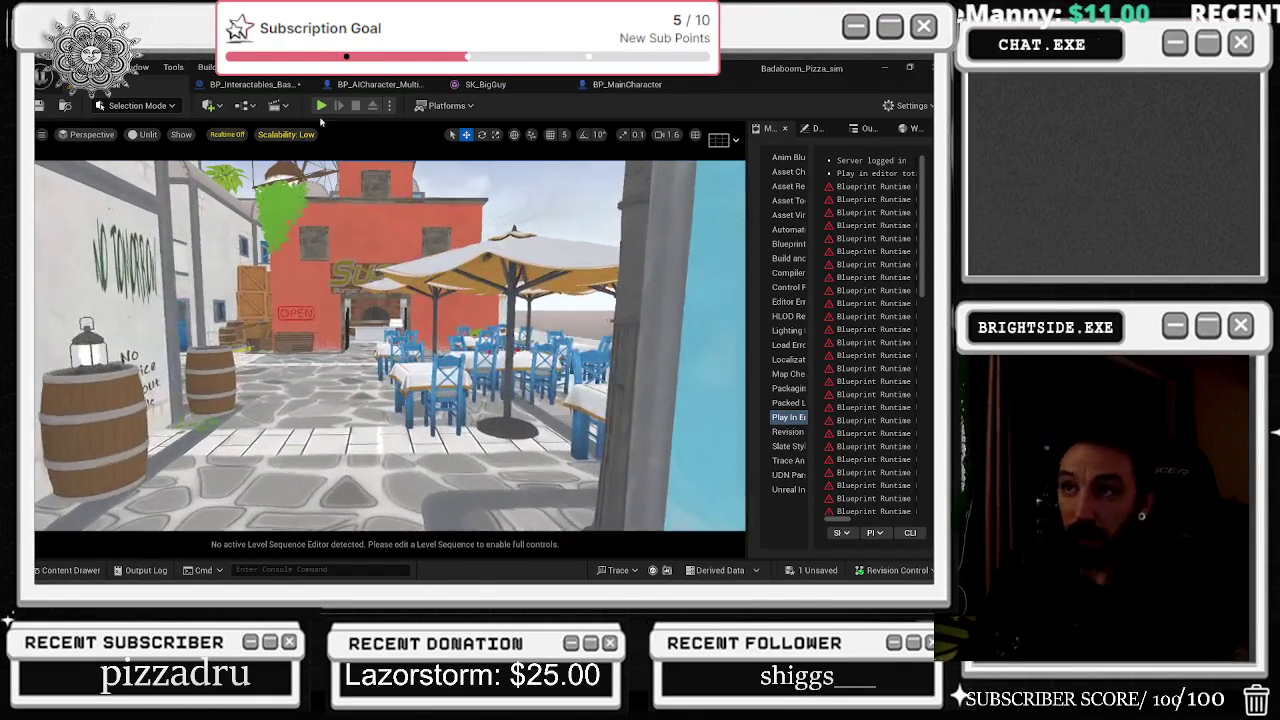
Step: Reopen BP_MainCharacter from the bp_main Content Drawer results after cycling through the open tabs
{"action": "left_click", "coordinate": [617, 84]}
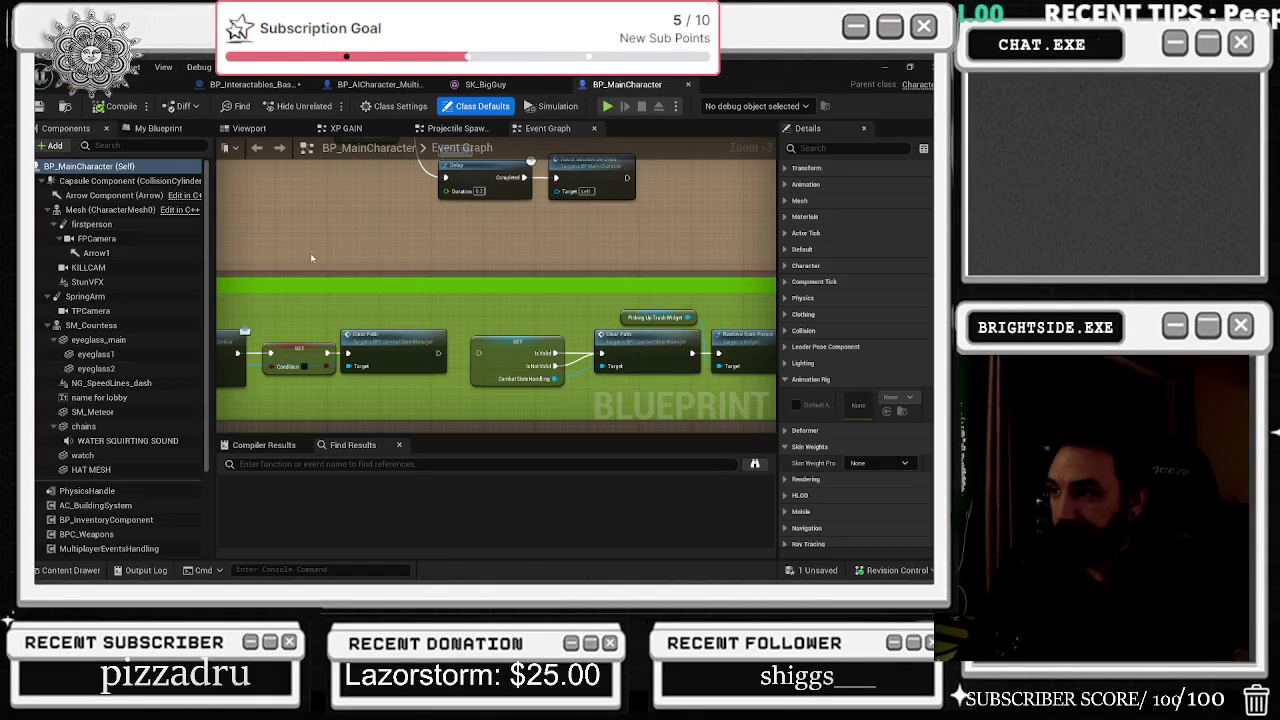
{"action": "left_click", "coordinate": [284, 86]}
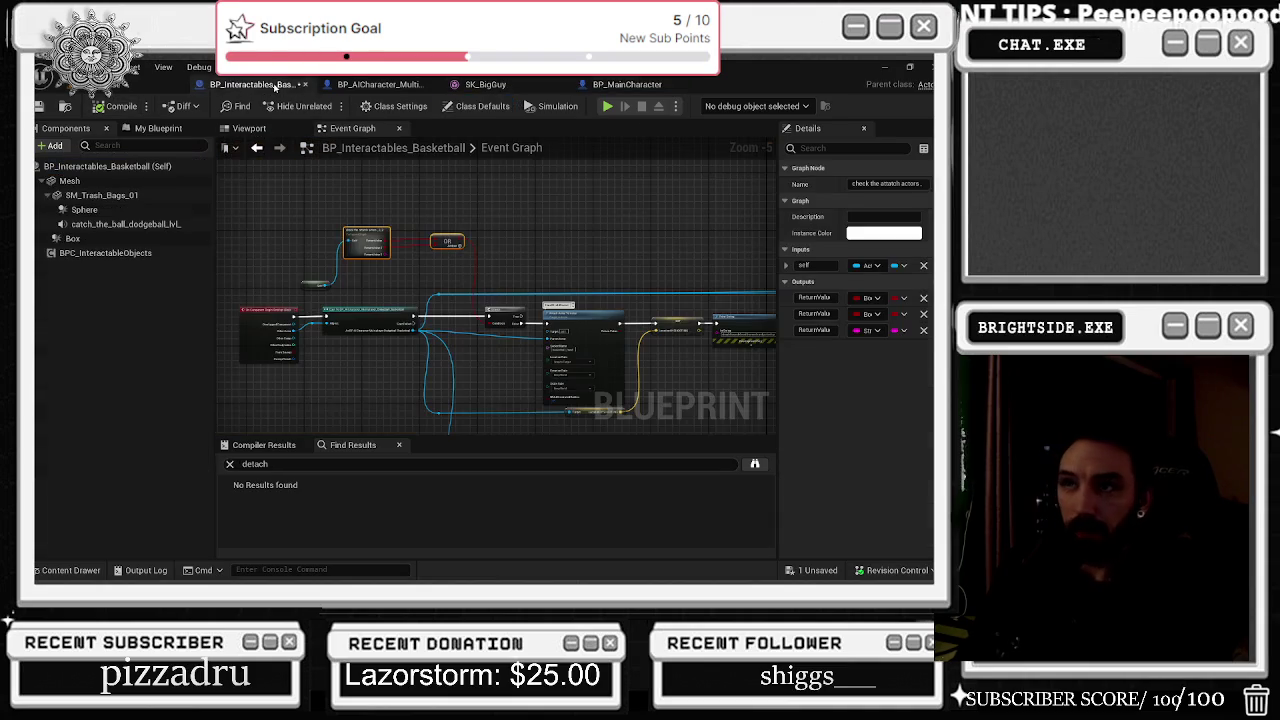
{"action": "left_click", "coordinate": [111, 88]}
{"action": "left_click", "coordinate": [70, 570]}
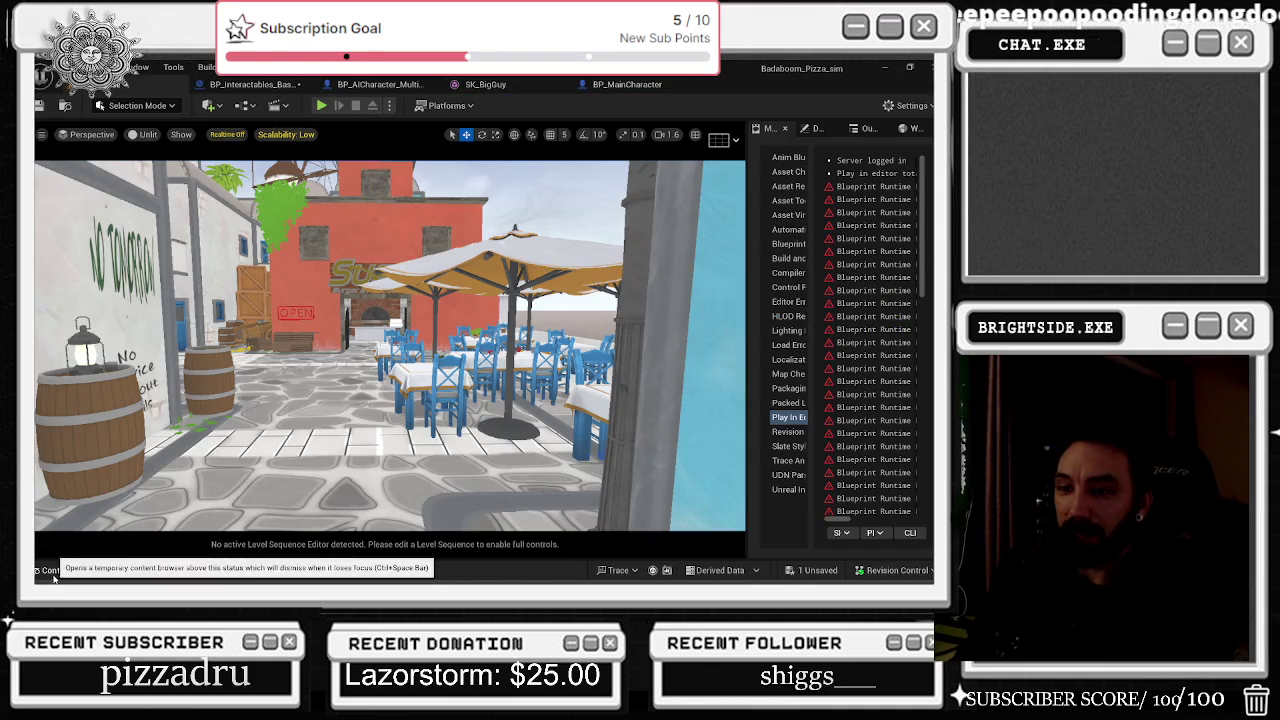
{"action": "double_click", "coordinate": [412, 320]}
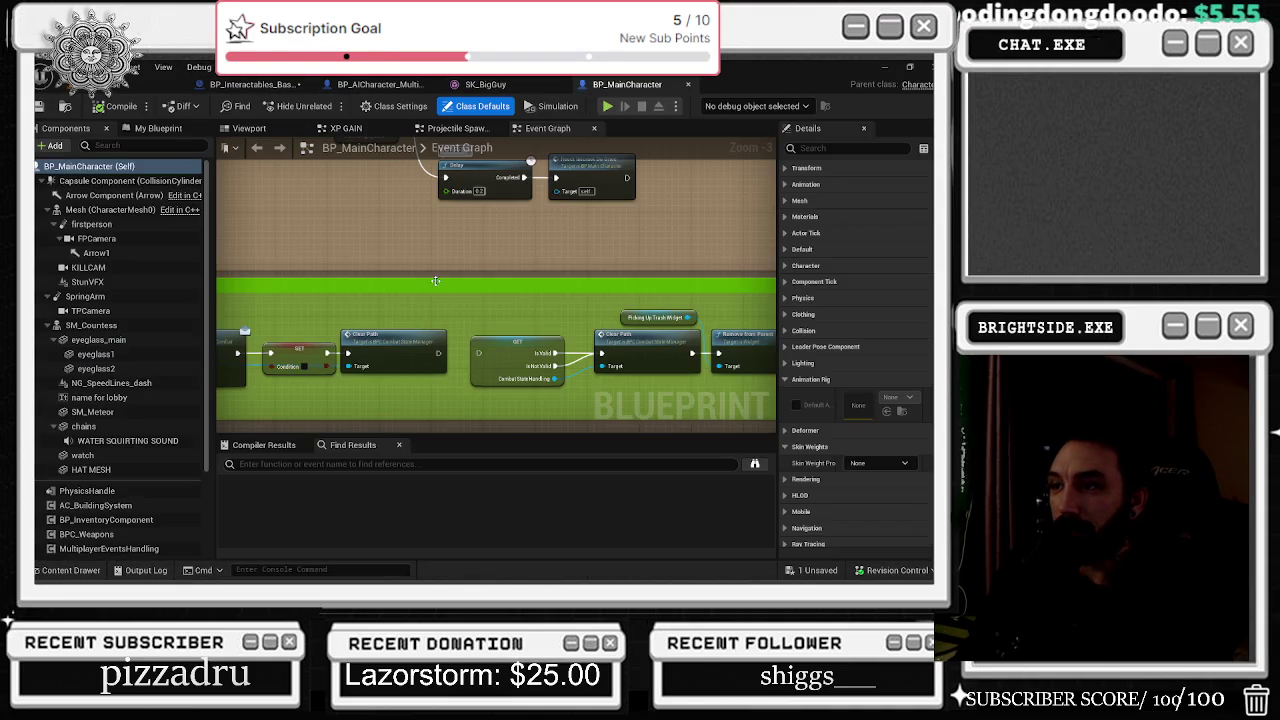
{"action": "scroll", "coordinate": [384, 349], "scroll_direction": "down", "scroll_amount": 3}
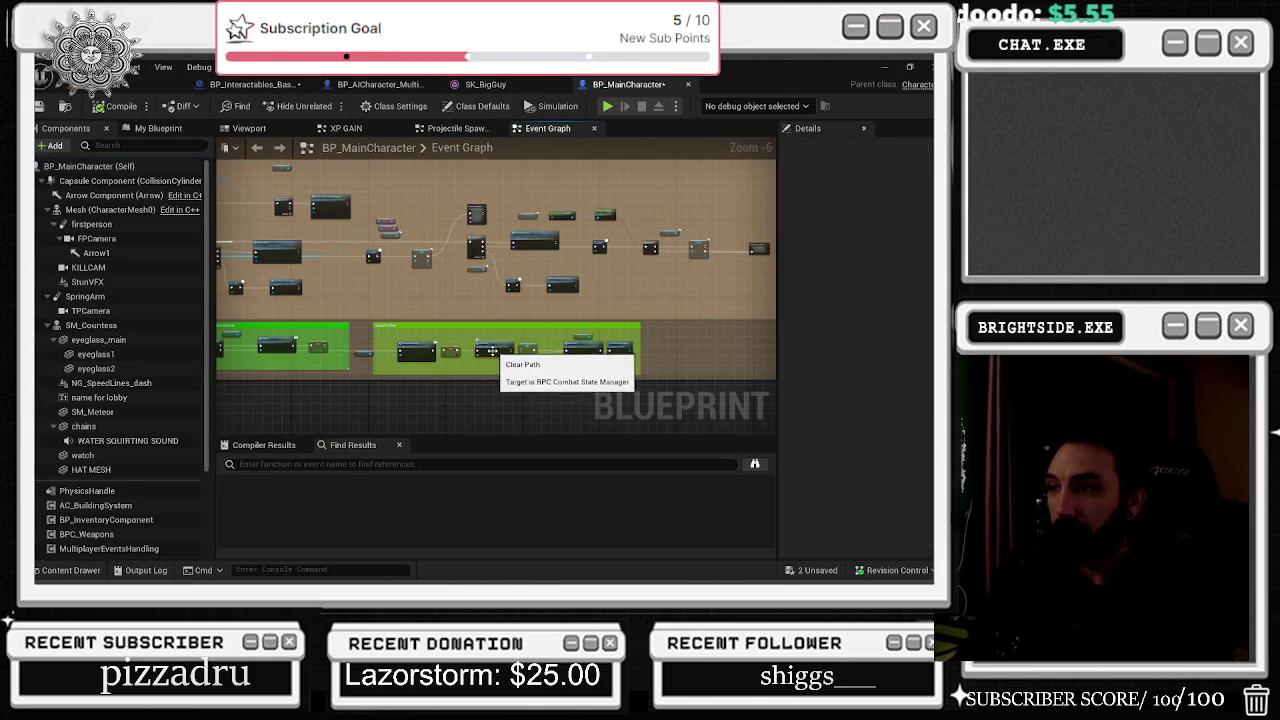
Step: Select the SM_Countess chef mesh in BP_MainCharacter's Viewport and move the camera in on it
{"action": "left_click", "coordinate": [249, 128]}
{"action": "left_click_drag", "start_coordinate": [429, 305], "coordinate": [429, 305]}
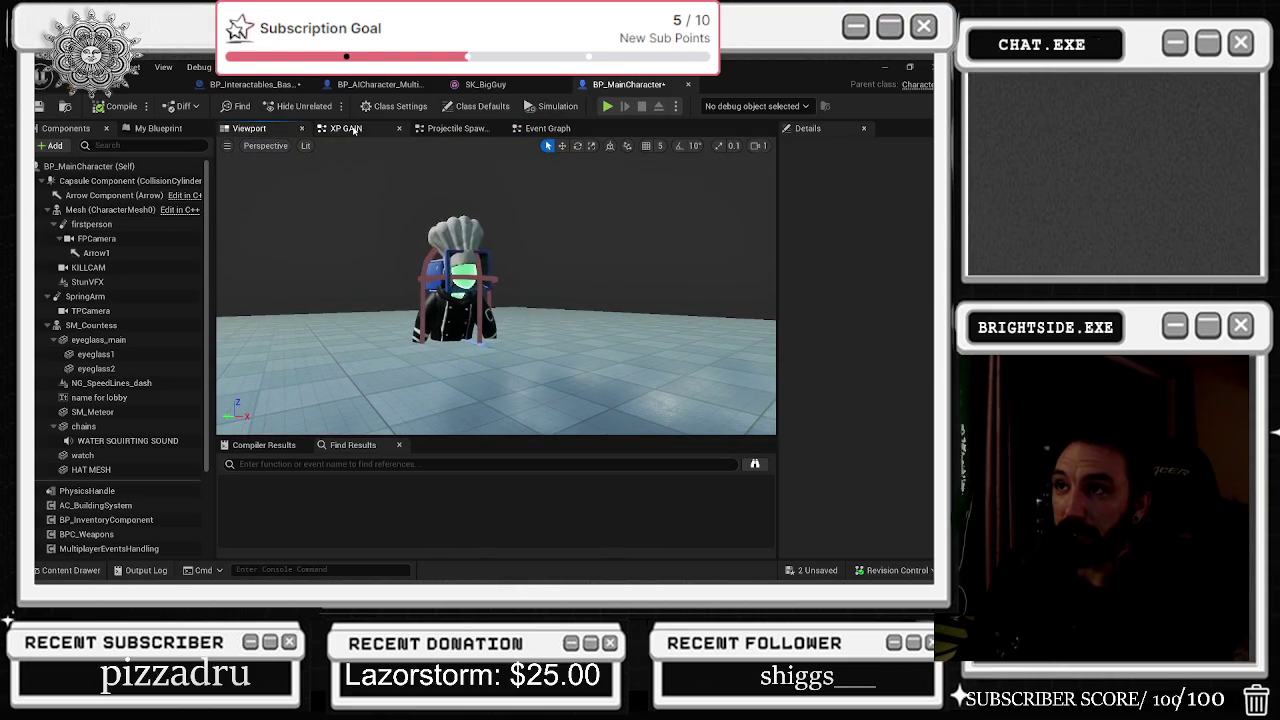
{"action": "left_click", "coordinate": [380, 130]}
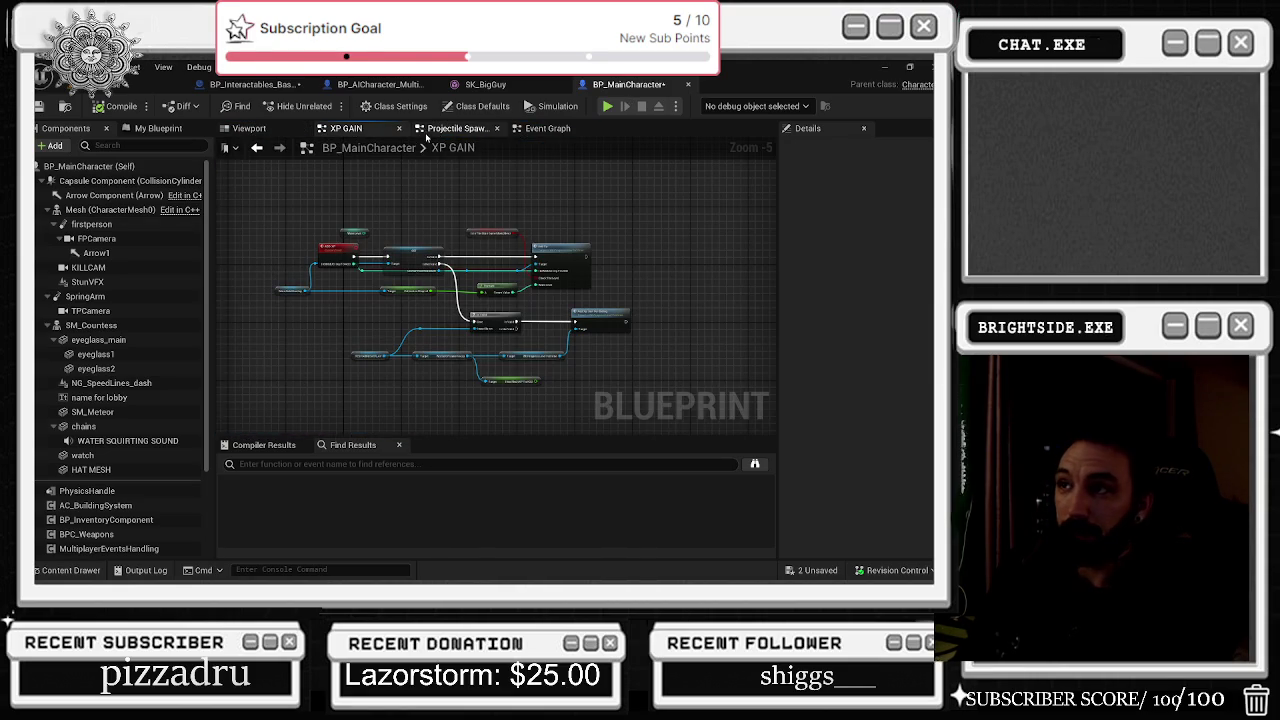
{"action": "left_click", "coordinate": [249, 128]}
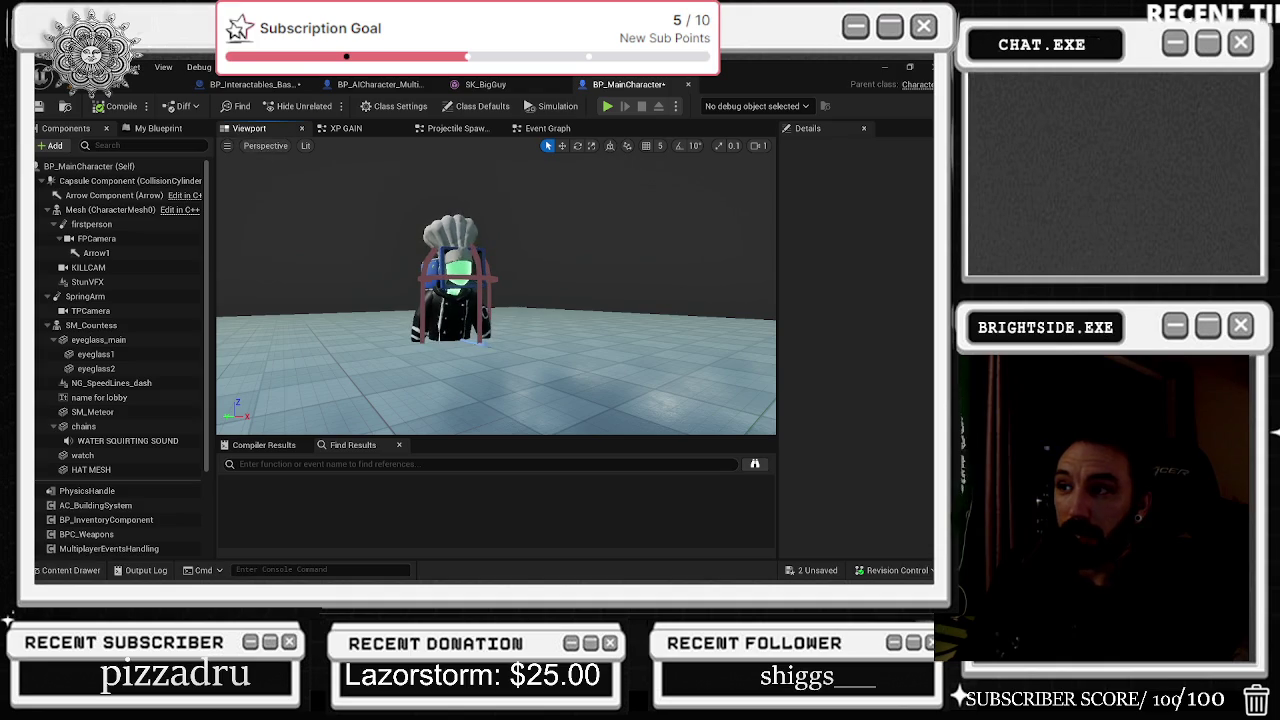
{"action": "left_click", "coordinate": [455, 285]}
{"action": "left_click_drag", "start_coordinate": [455, 285], "coordinate": [455, 285]}
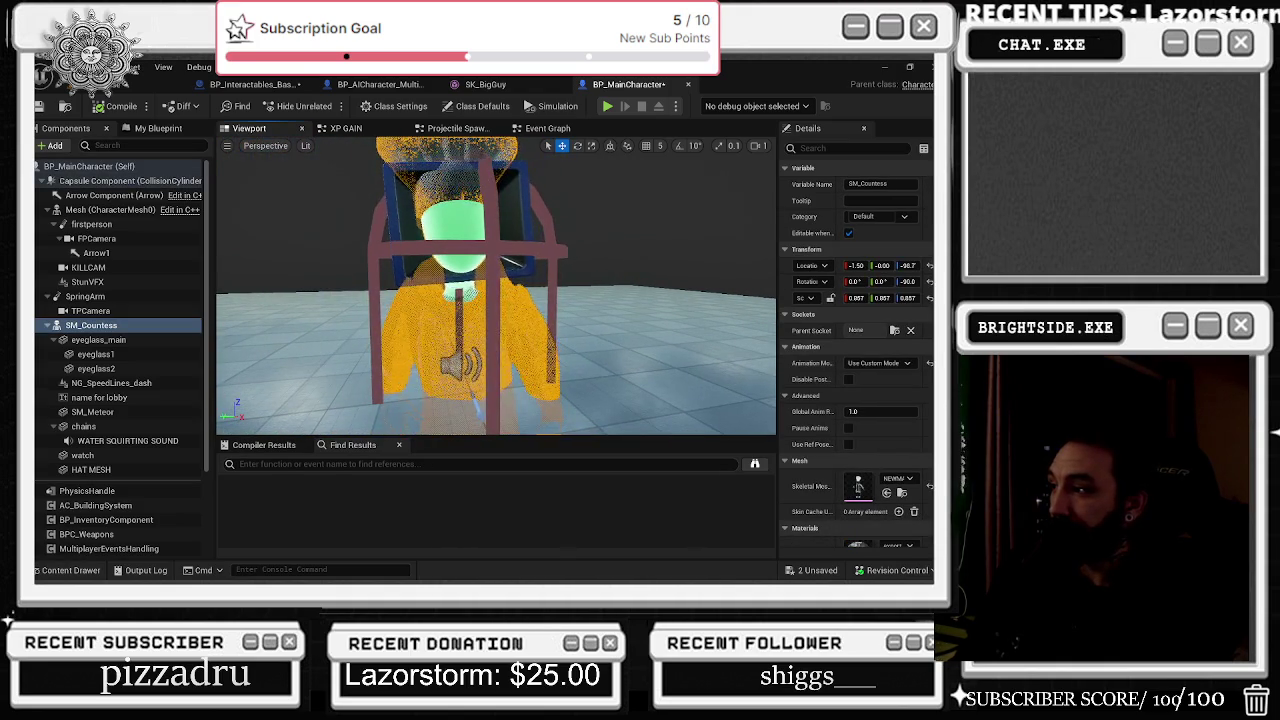
{"action": "scroll", "coordinate": [857, 450], "scroll_direction": "down", "scroll_amount": 4}
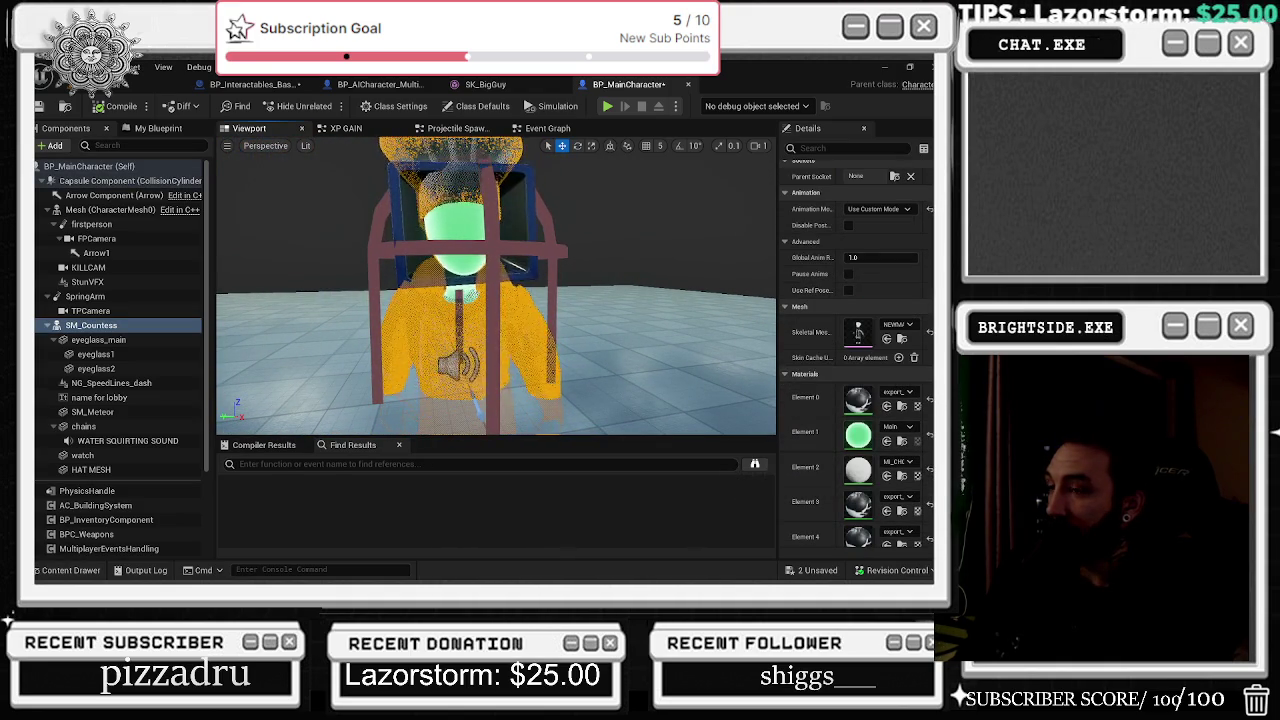
{"action": "mouse_move", "coordinate": [689, 307]}
{"action": "left_mouse_down"}
{"action": "mouse_move", "coordinate": [660, 323]}
{"action": "mouse_move", "coordinate": [442, 296]}
{"action": "left_mouse_up"}
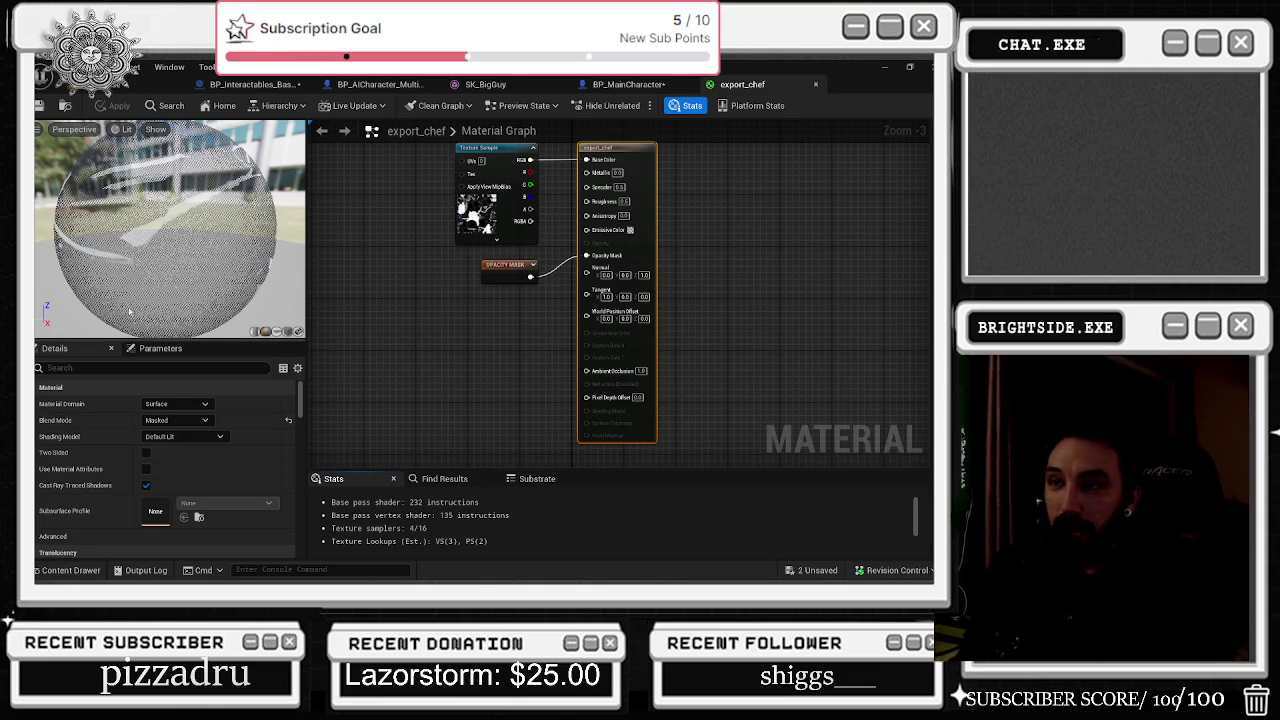
Step: Set export_chef's cameraFadeOffset to 25, apply, and check the fade in BP_MainCharacter's preview
{"action": "left_click", "coordinate": [485, 278]}
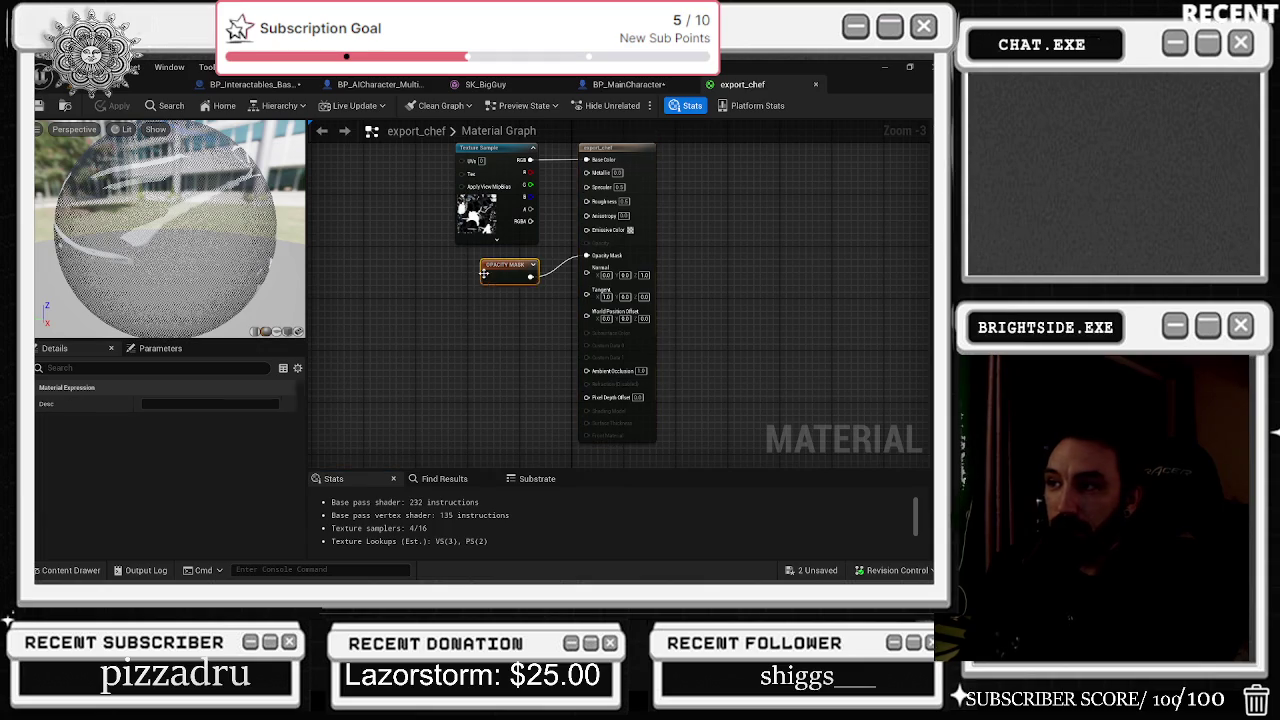
{"action": "left_click", "coordinate": [134, 351]}
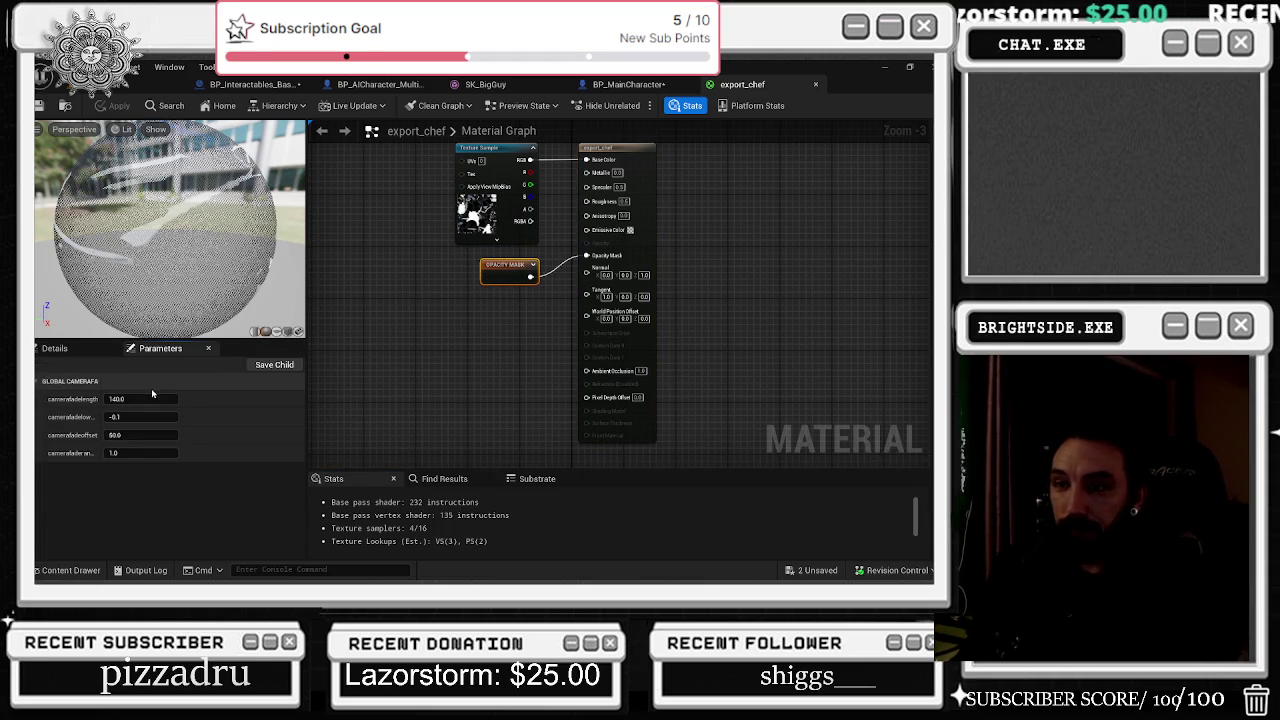
{"action": "left_click", "coordinate": [122, 435]}
{"action": "type", "text": "25"}
{"action": "key", "text": "Return"}
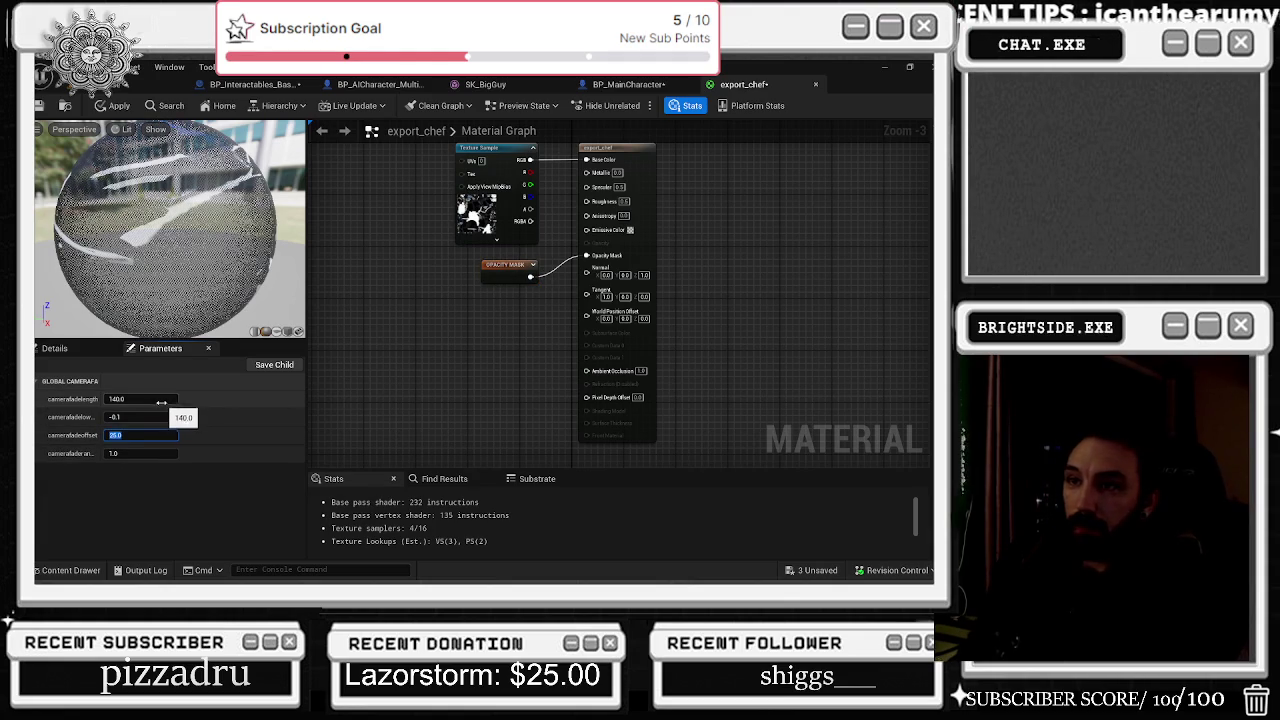
{"action": "left_click", "coordinate": [114, 106]}
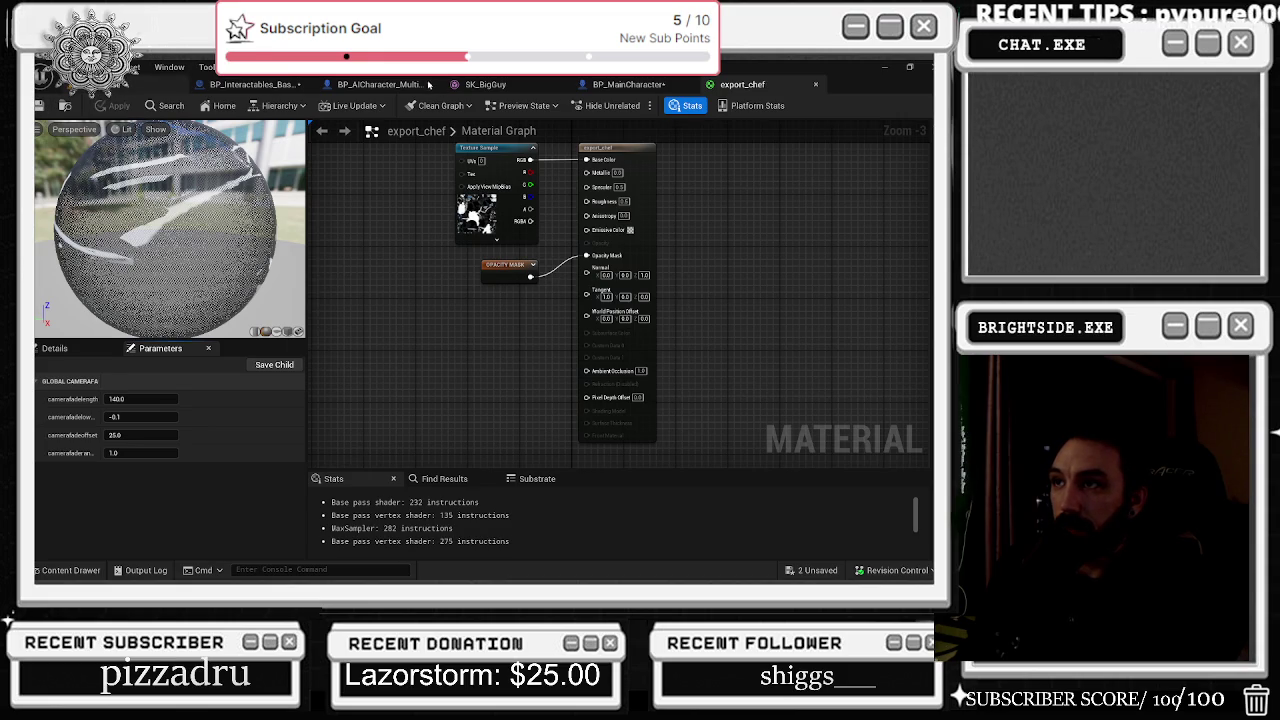
{"action": "left_click", "coordinate": [630, 82]}
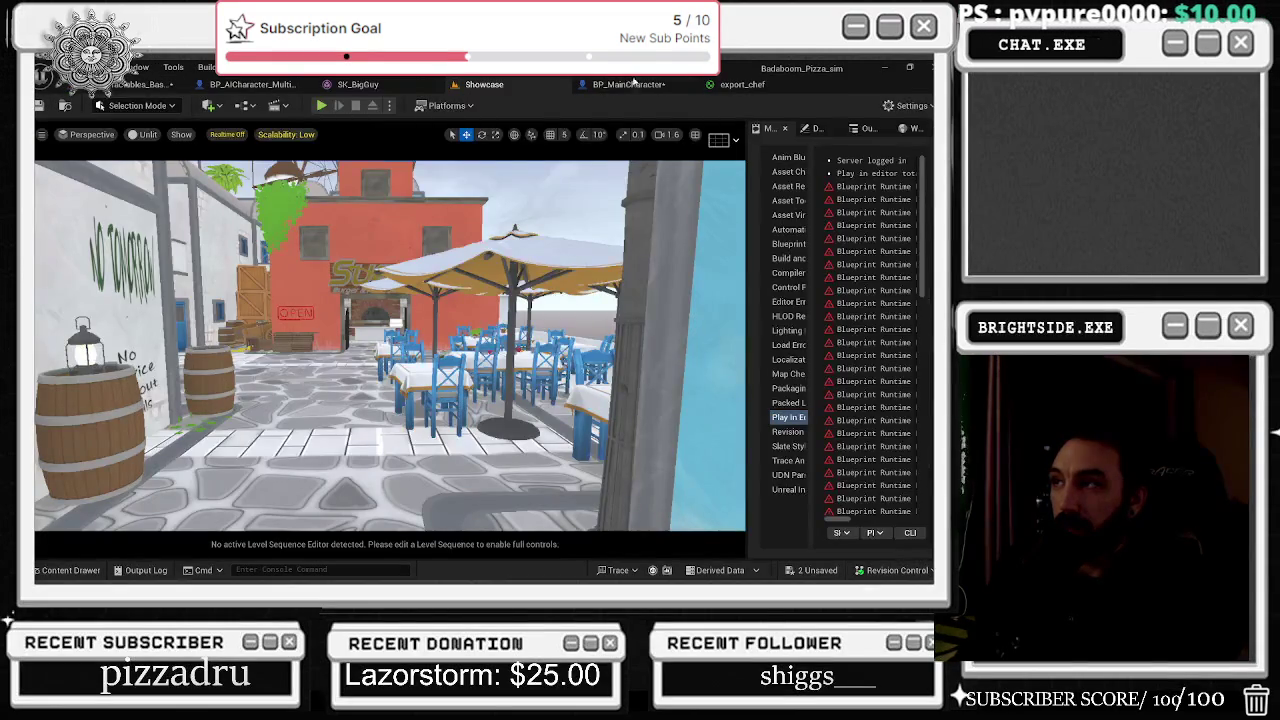
{"action": "left_click", "coordinate": [628, 84]}
{"action": "left_click_drag", "start_coordinate": [552, 336], "coordinate": [552, 336]}
Step: Lower cameraFadeOffset to 20 then 15, apply, and recheck the chef's fade in the preview
{"action": "left_click", "coordinate": [742, 84]}
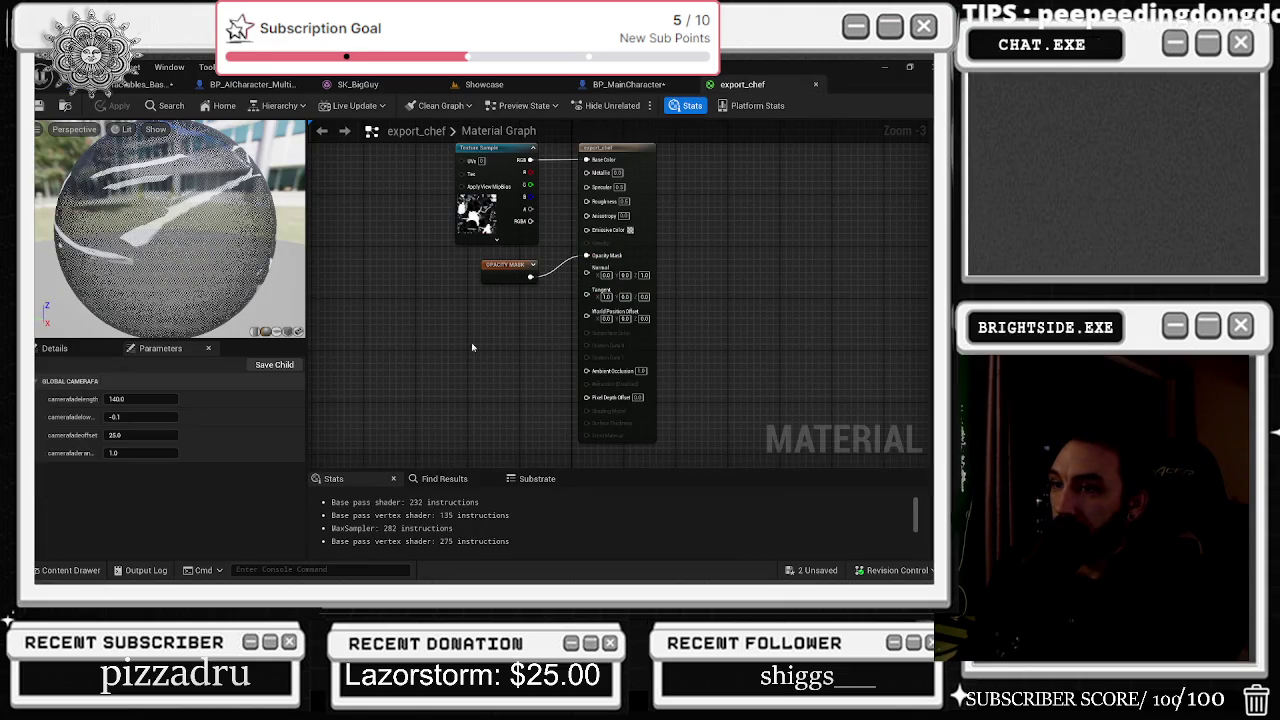
{"action": "left_click", "coordinate": [140, 435]}
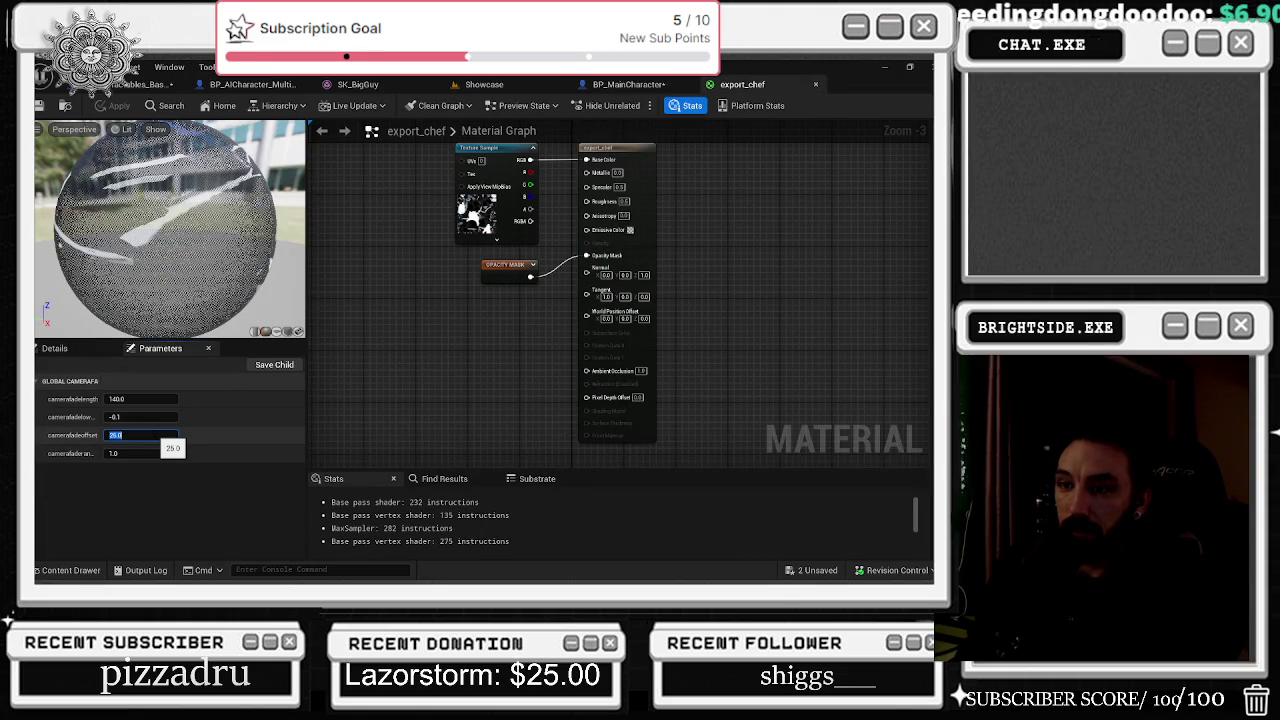
{"action": "type", "text": "20"}
{"action": "key", "text": "Return"}
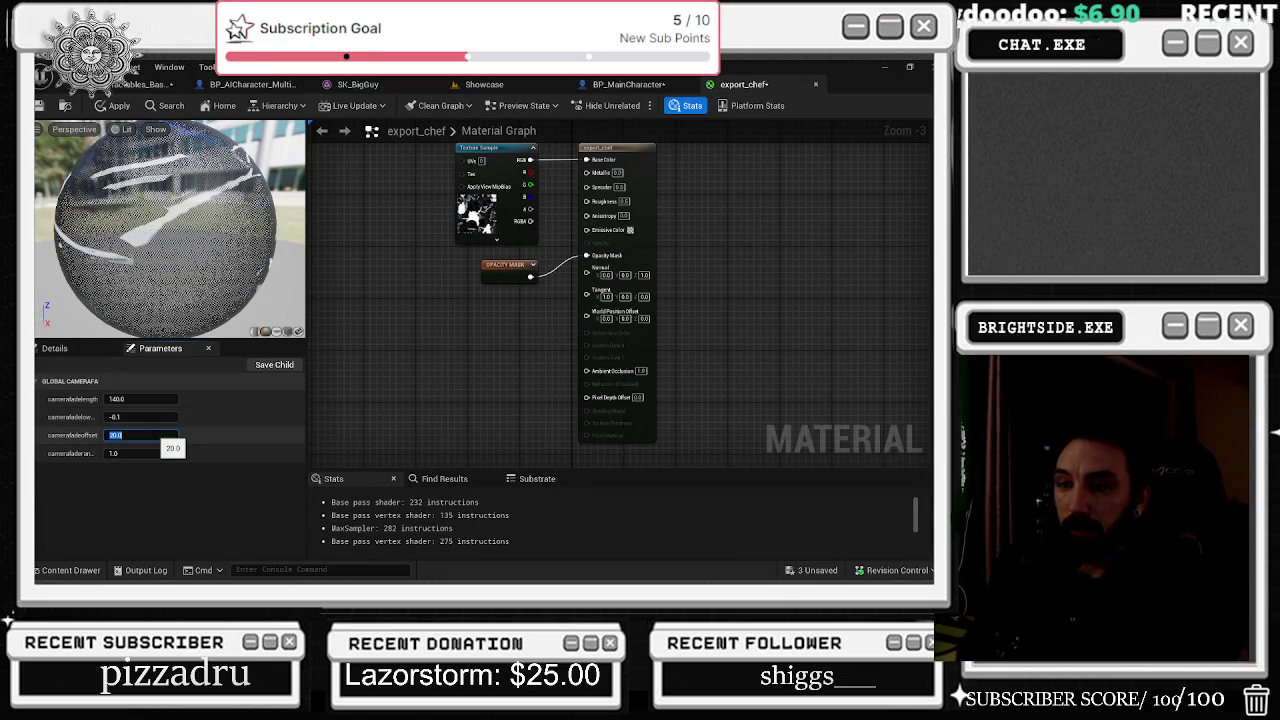
{"action": "type", "text": "15"}
{"action": "key", "text": "Return"}
{"action": "left_click", "coordinate": [113, 105]}
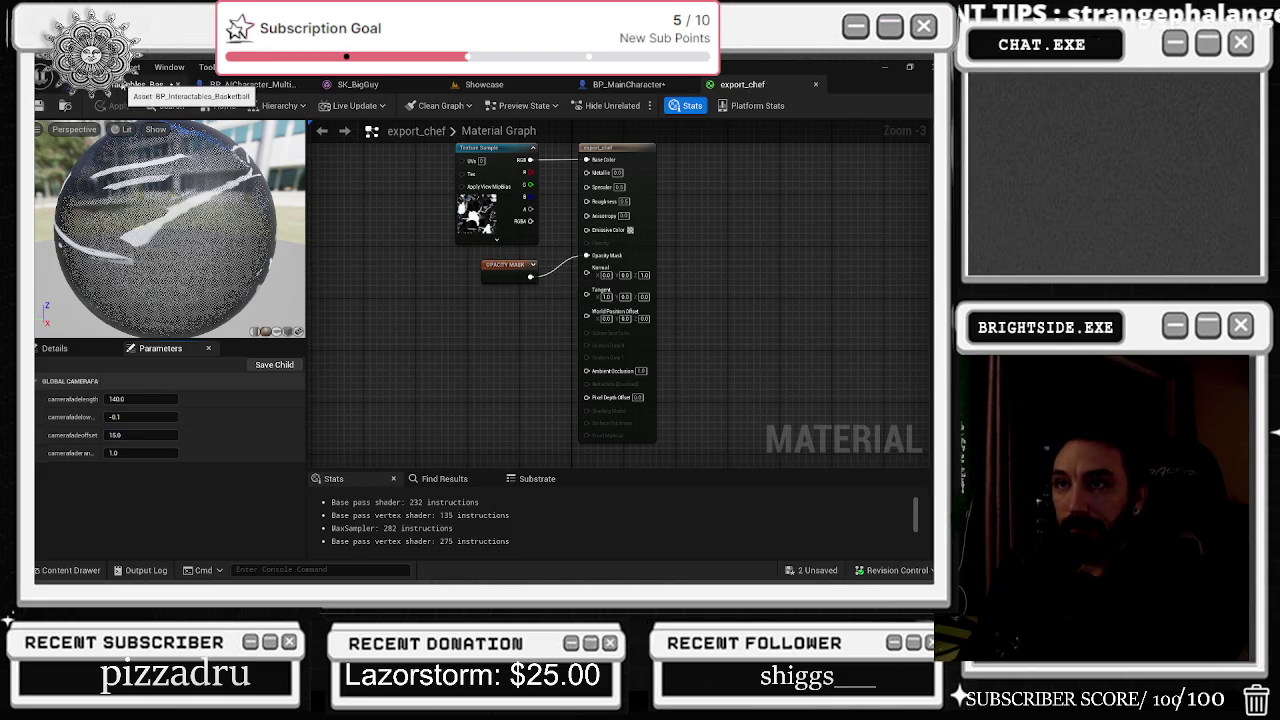
{"action": "left_click", "coordinate": [140, 84]}
{"action": "left_click", "coordinate": [612, 84]}
{"action": "mouse_move", "coordinate": [507, 308]}
{"action": "left_mouse_down"}
{"action": "mouse_move", "coordinate": [648, 201]}
{"action": "mouse_move", "coordinate": [612, 300]}
{"action": "mouse_move", "coordinate": [566, 253]}
{"action": "left_mouse_up"}
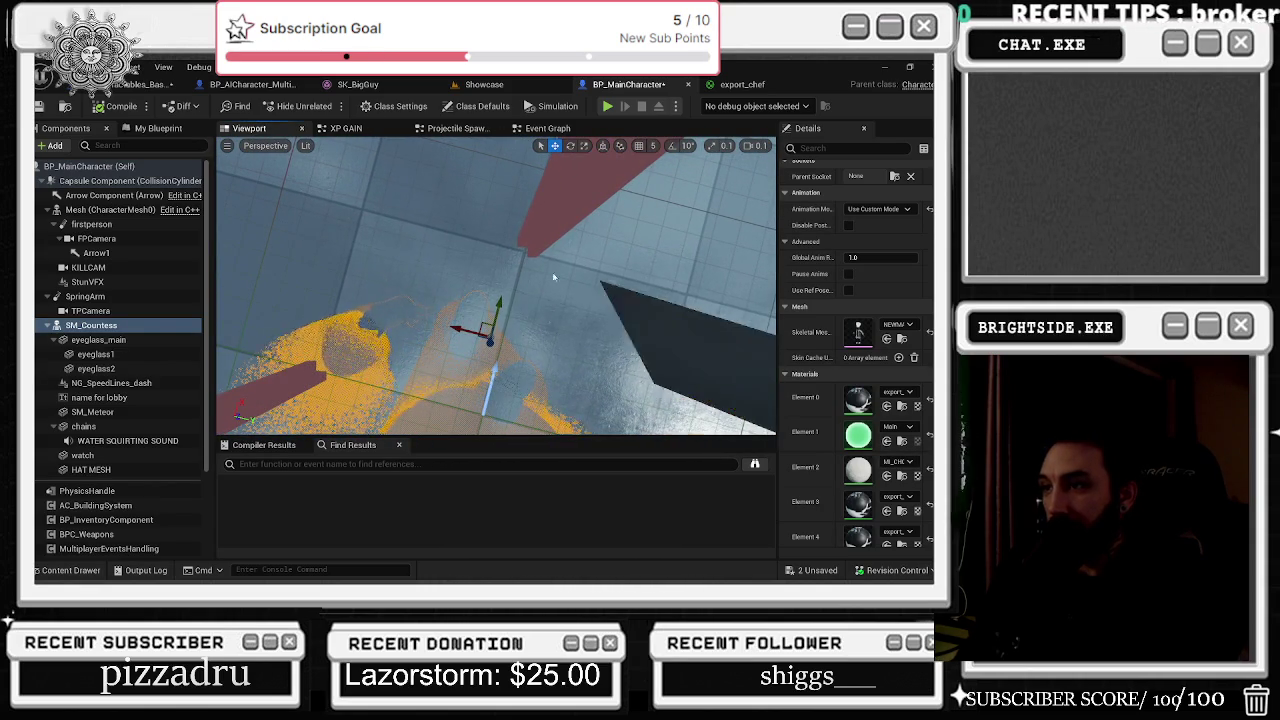
Step: Turn off Show Floor in the preview options, orbit around the chef, and select the collision capsule
{"action": "left_click", "coordinate": [265, 146]}
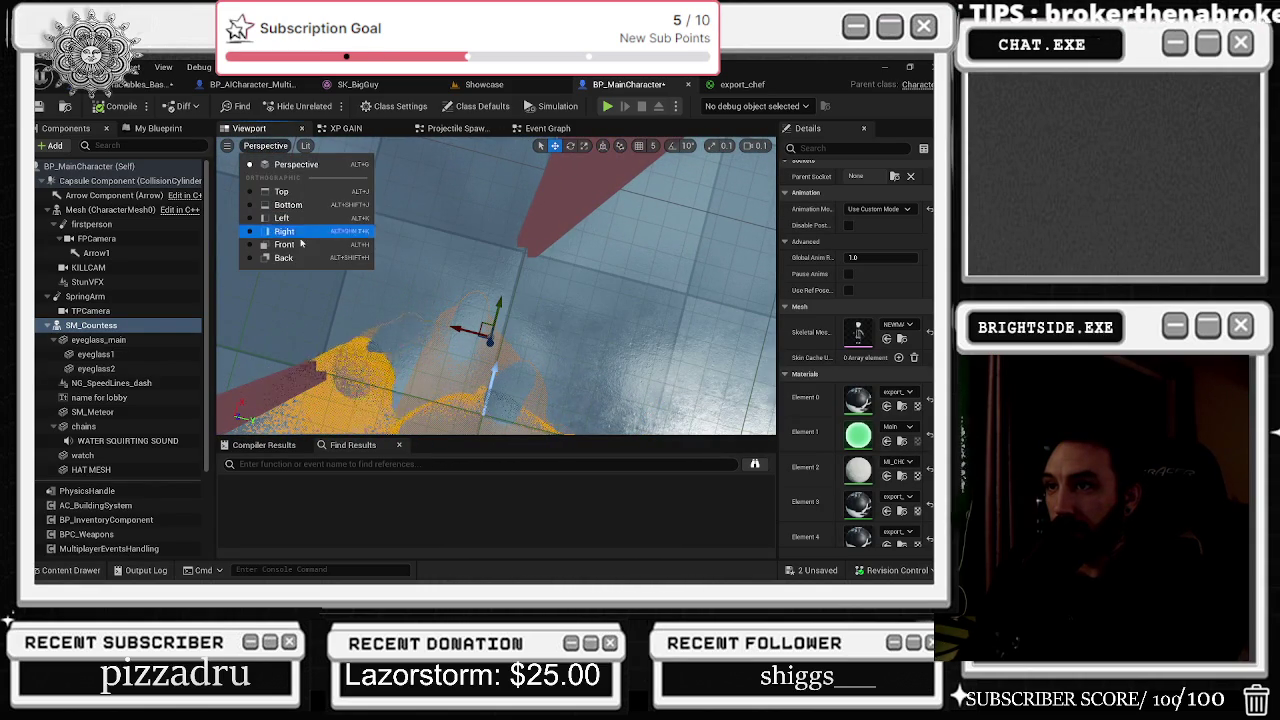
{"action": "left_click", "coordinate": [227, 146]}
{"action": "left_click", "coordinate": [227, 146]}
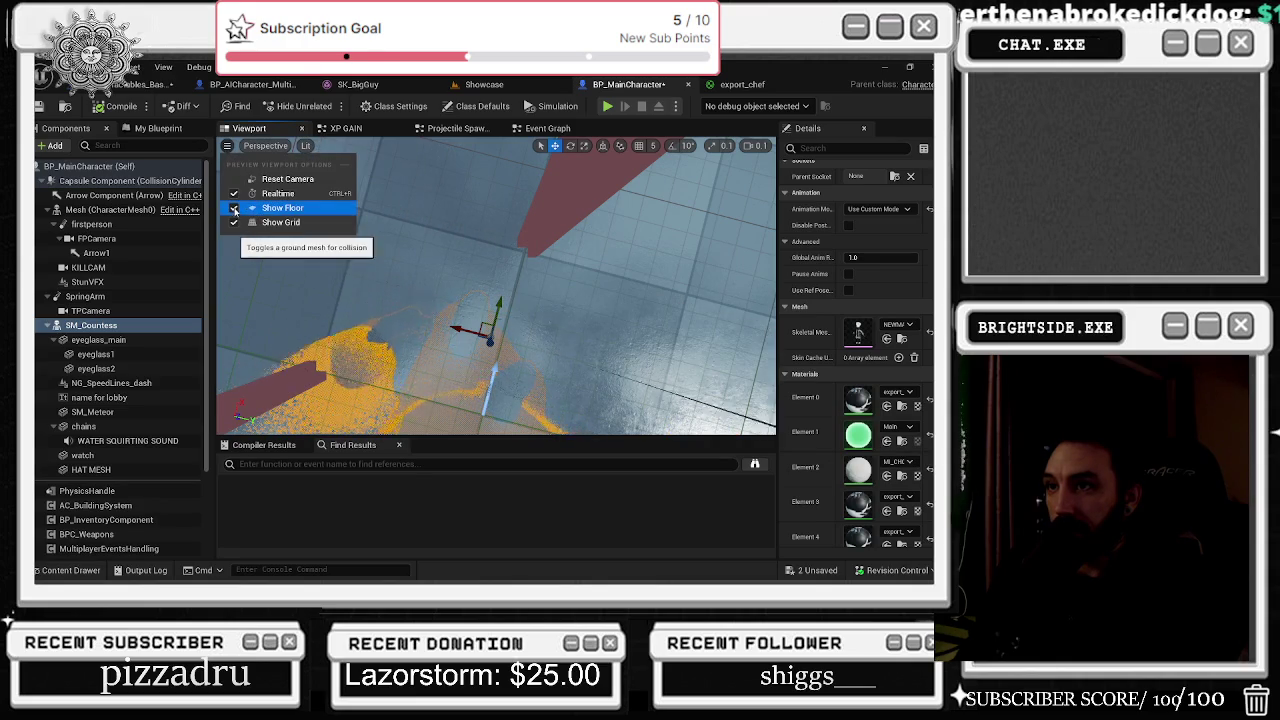
{"action": "left_click", "coordinate": [280, 207]}
{"action": "left_click_drag", "start_coordinate": [450, 300], "coordinate": [390, 300]}
{"action": "mouse_move", "coordinate": [563, 306]}
{"action": "left_mouse_down"}
{"action": "mouse_move", "coordinate": [483, 306]}
{"action": "mouse_move", "coordinate": [563, 306]}
{"action": "left_mouse_up"}
{"action": "left_click", "coordinate": [566, 283]}
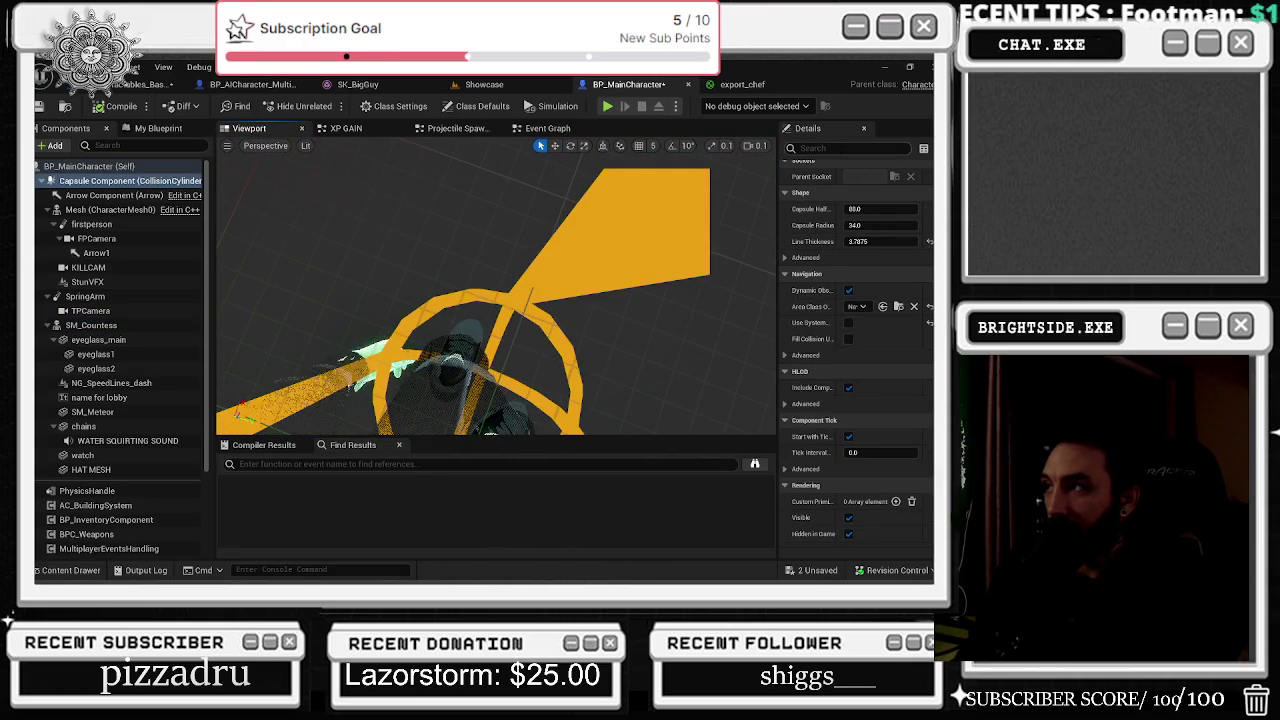
Step: Filter the Capsule Component's Details for 'vis' and uncheck Visible
{"action": "left_click", "coordinate": [850, 148]}
{"action": "type", "text": "visi"}
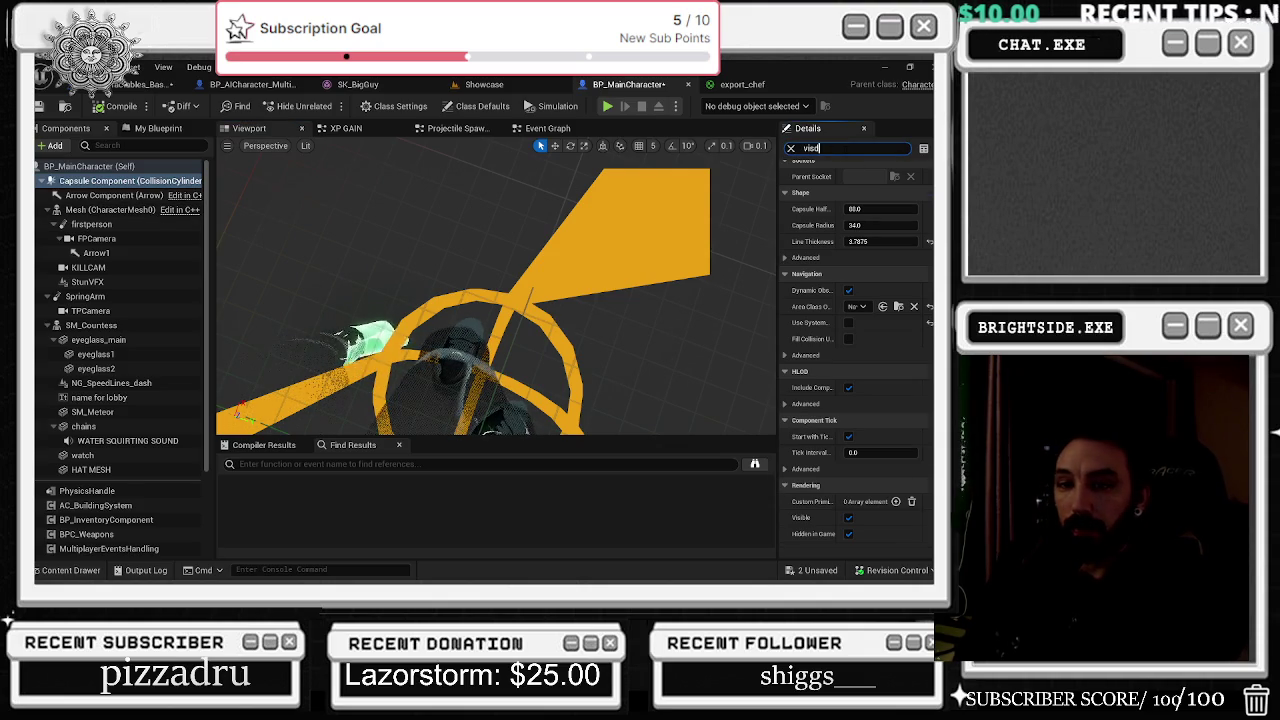
{"action": "key", "text": "BackSpace"}
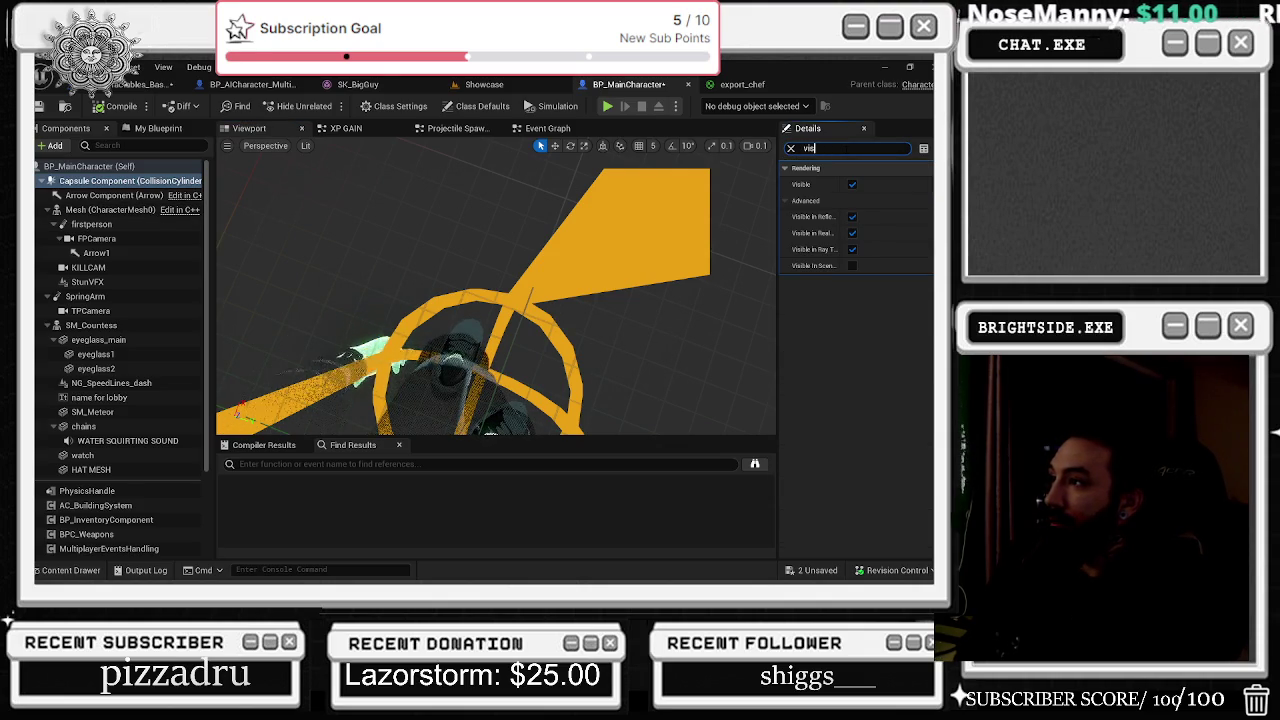
{"action": "left_click", "coordinate": [125, 195]}
{"action": "left_click", "coordinate": [113, 181]}
{"action": "left_click", "coordinate": [852, 184]}
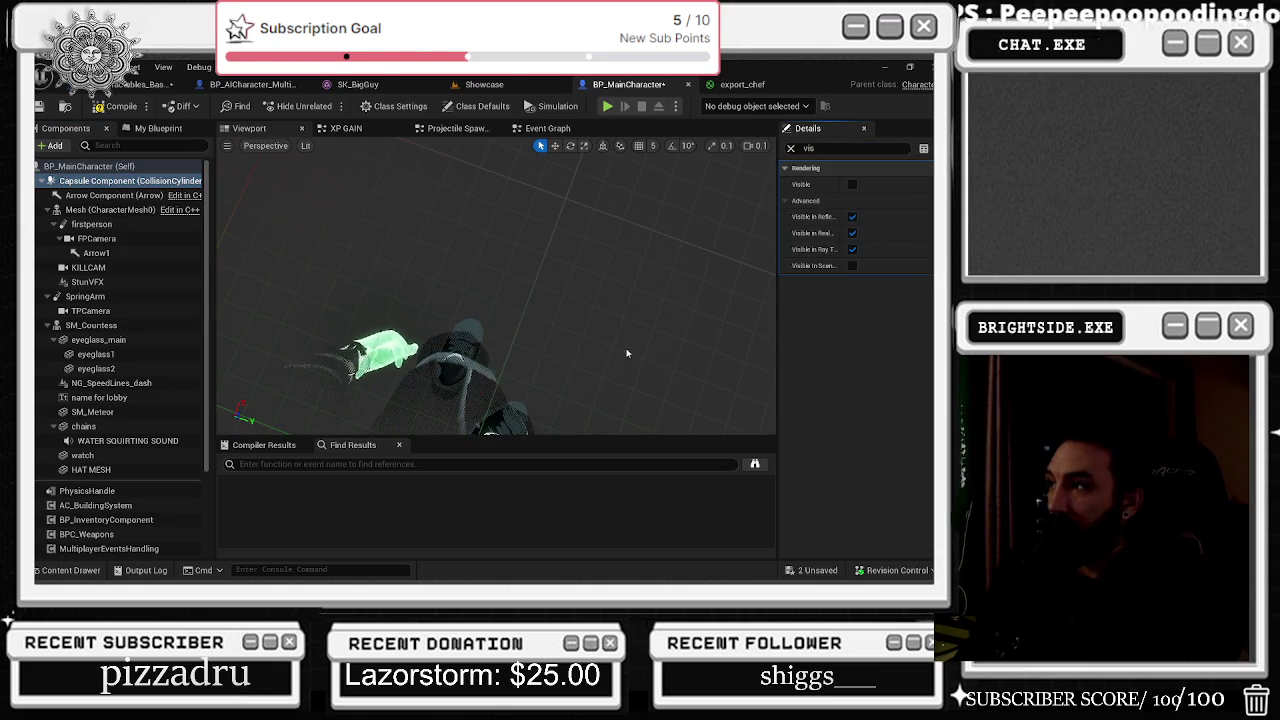
Step: Orbit around the chef, switching selection between the SM_Countess mesh and the capsule
{"action": "left_click_drag", "start_coordinate": [635, 362], "coordinate": [590, 400]}
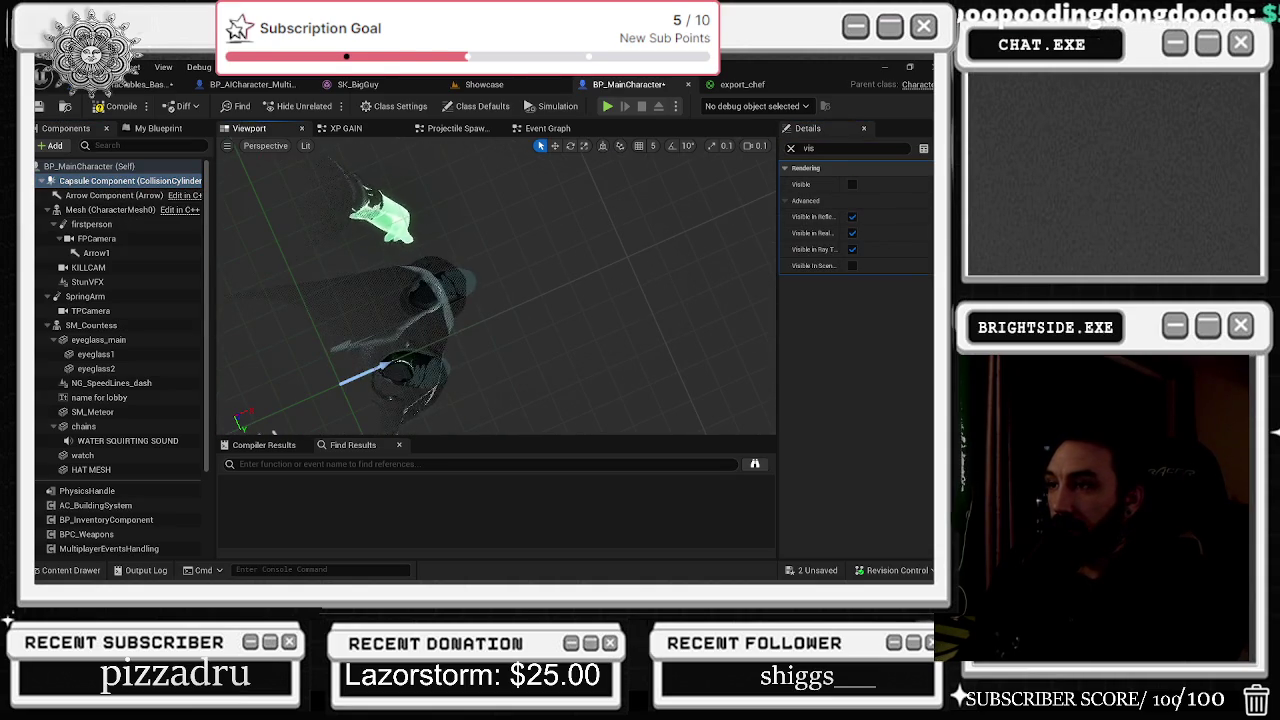
{"action": "left_click", "coordinate": [450, 320]}
{"action": "key", "text": "w"}
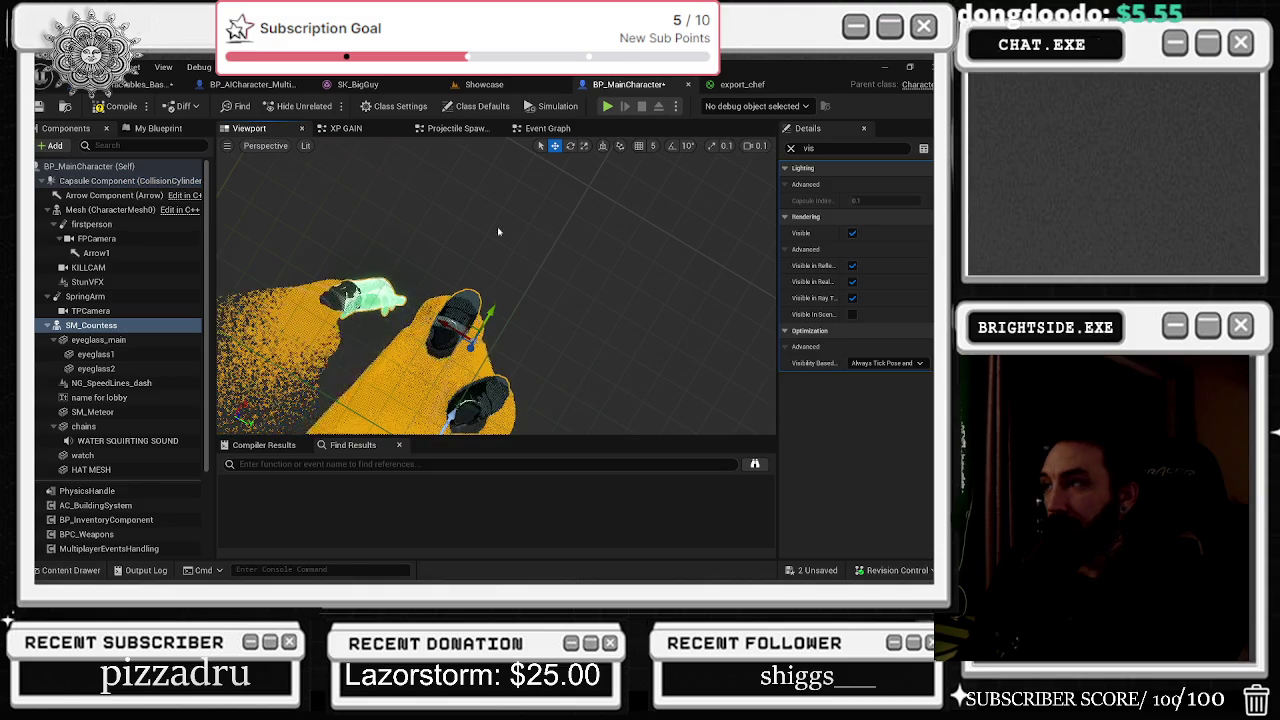
{"action": "left_click", "coordinate": [531, 241]}
{"action": "key", "text": "q"}
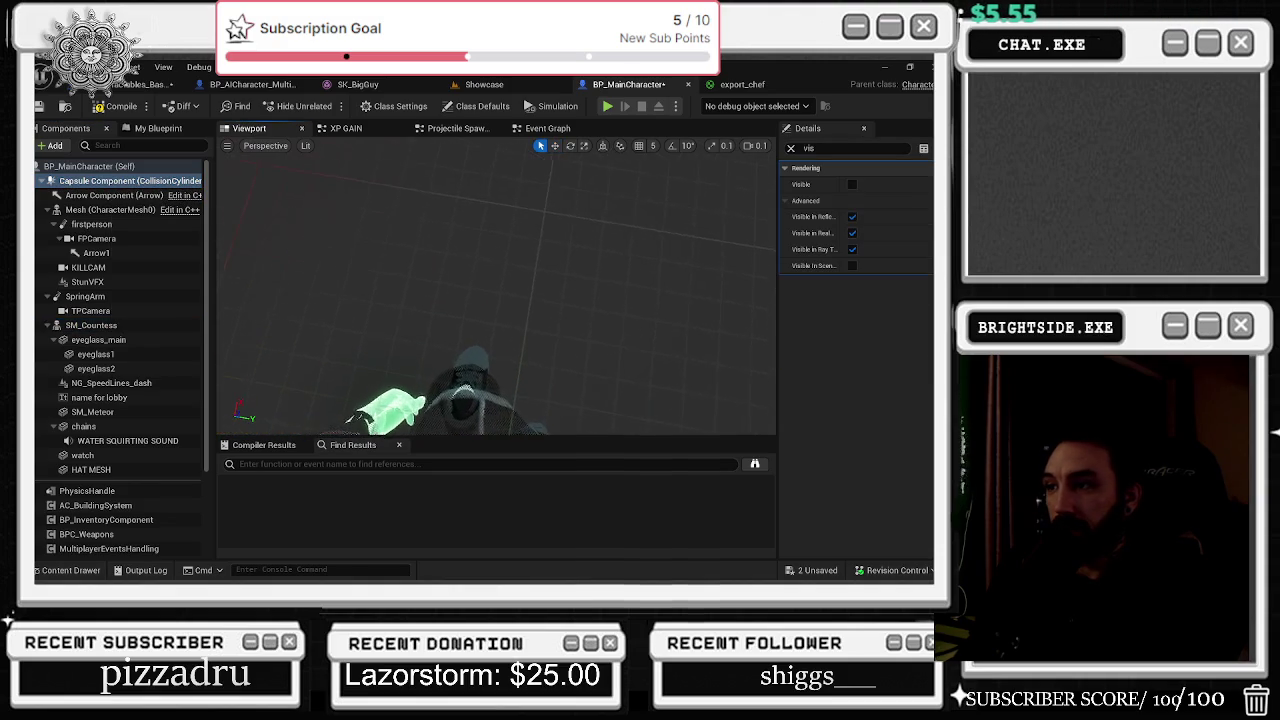
{"action": "left_click_drag", "start_coordinate": [557, 248], "coordinate": [557, 248]}
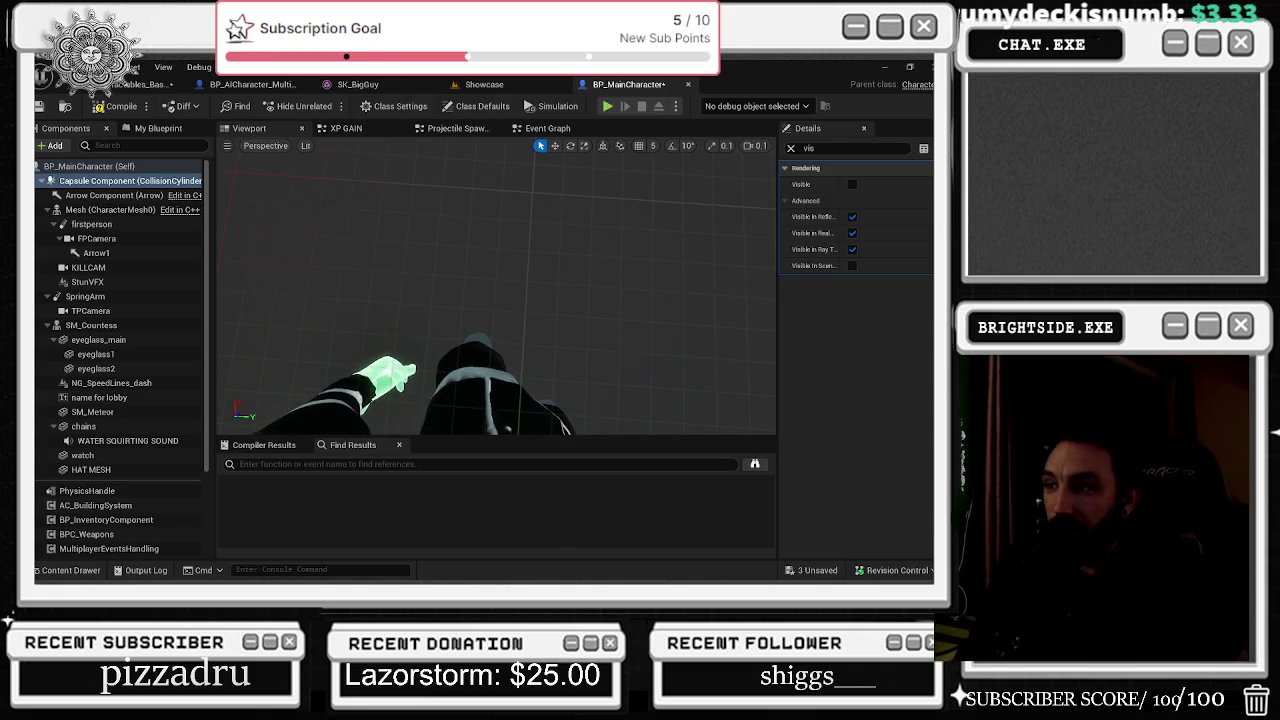
Step: Look over the chef with its capsule hidden and compile BP_MainCharacter
{"action": "mouse_move", "coordinate": [486, 337]}
{"action": "left_mouse_down"}
{"action": "mouse_move", "coordinate": [486, 260]}
{"action": "mouse_move", "coordinate": [410, 240]}
{"action": "mouse_move", "coordinate": [370, 260]}
{"action": "mouse_move", "coordinate": [495, 294]}
{"action": "left_mouse_up"}
{"action": "scroll", "coordinate": [430, 245], "scroll_direction": "up", "scroll_amount": 3}
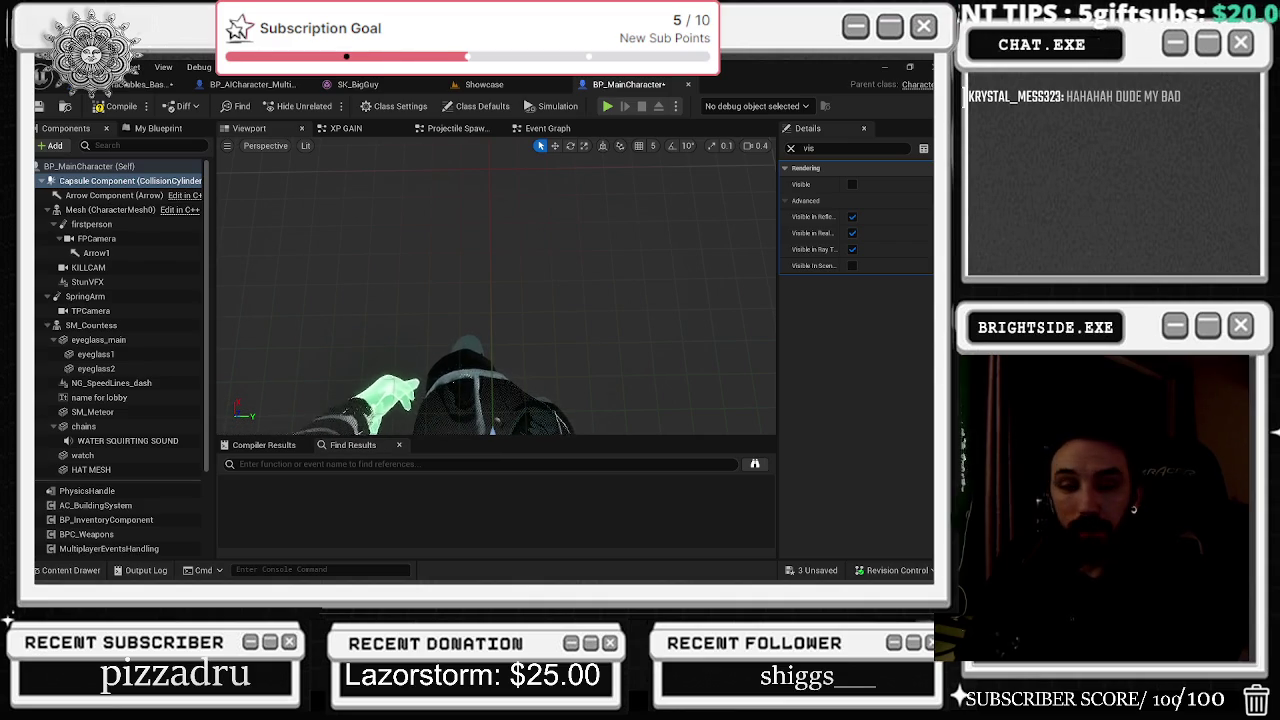
{"action": "mouse_move", "coordinate": [495, 290]}
{"action": "left_mouse_down"}
{"action": "mouse_move", "coordinate": [540, 305]}
{"action": "mouse_move", "coordinate": [547, 157]}
{"action": "mouse_move", "coordinate": [503, 203]}
{"action": "mouse_move", "coordinate": [485, 290]}
{"action": "left_mouse_up"}
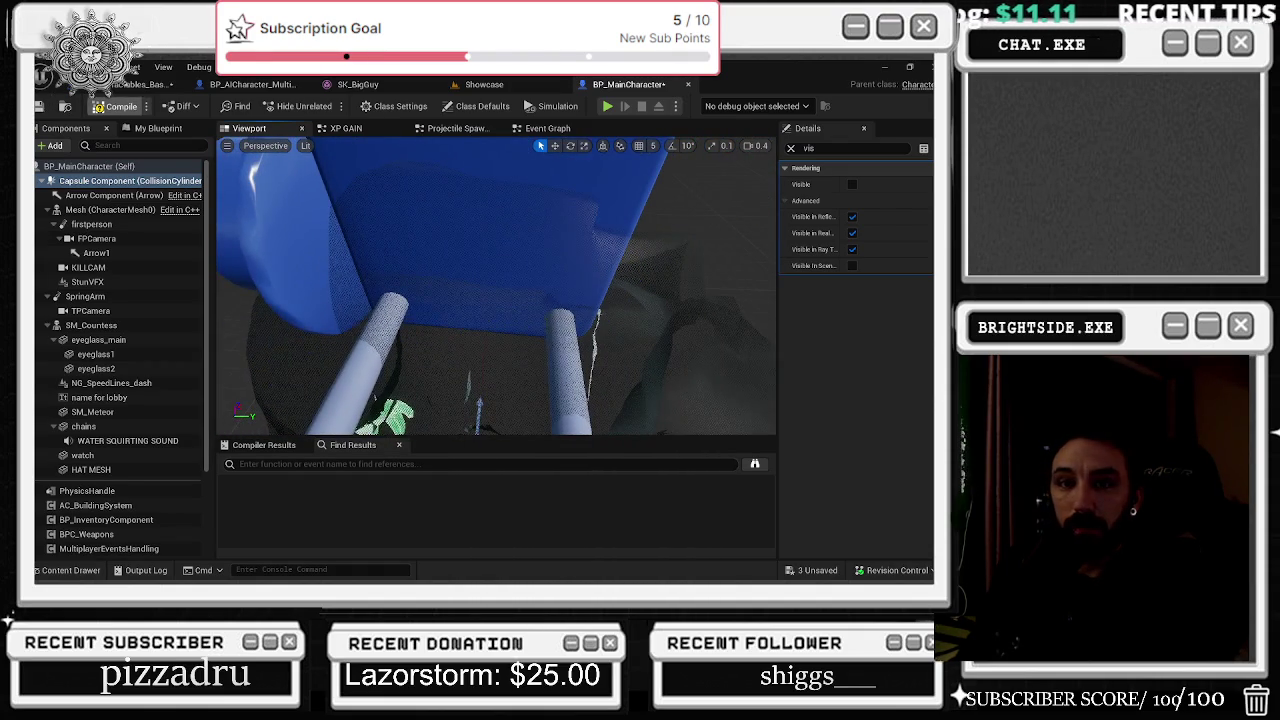
{"action": "key", "text": "alt+Tab"}
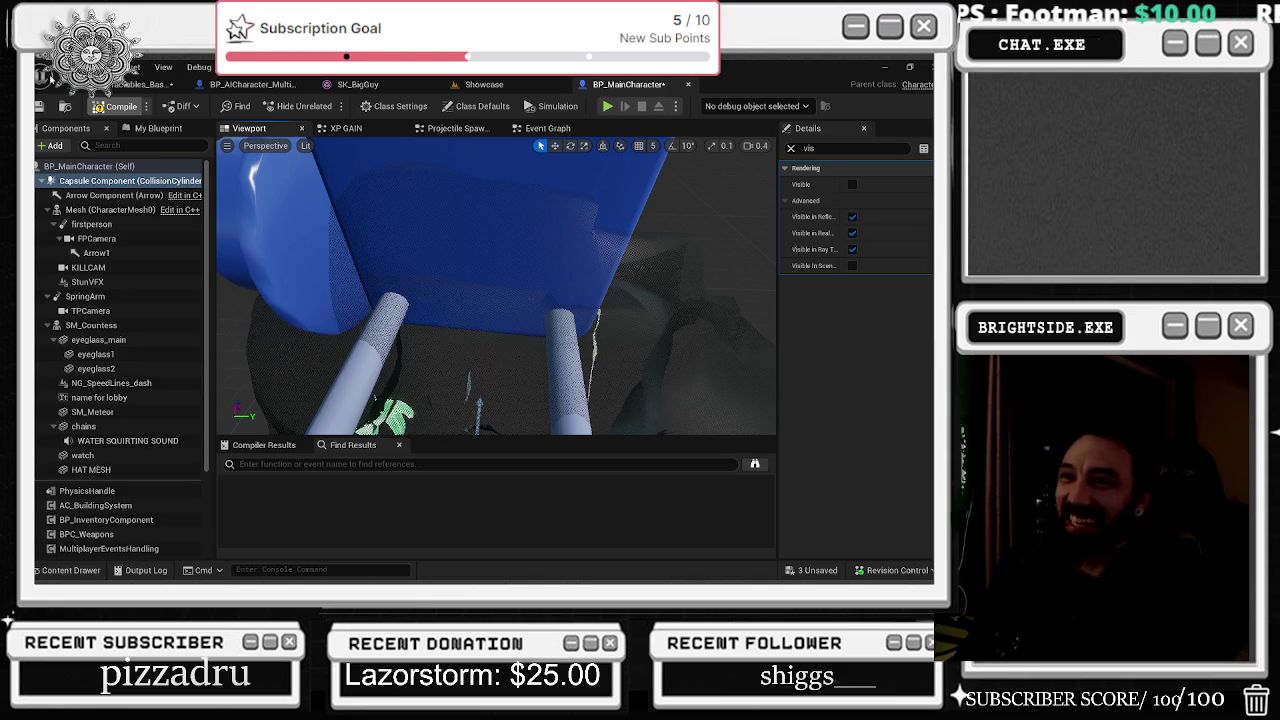
{"action": "double_click", "coordinate": [60, 86]}
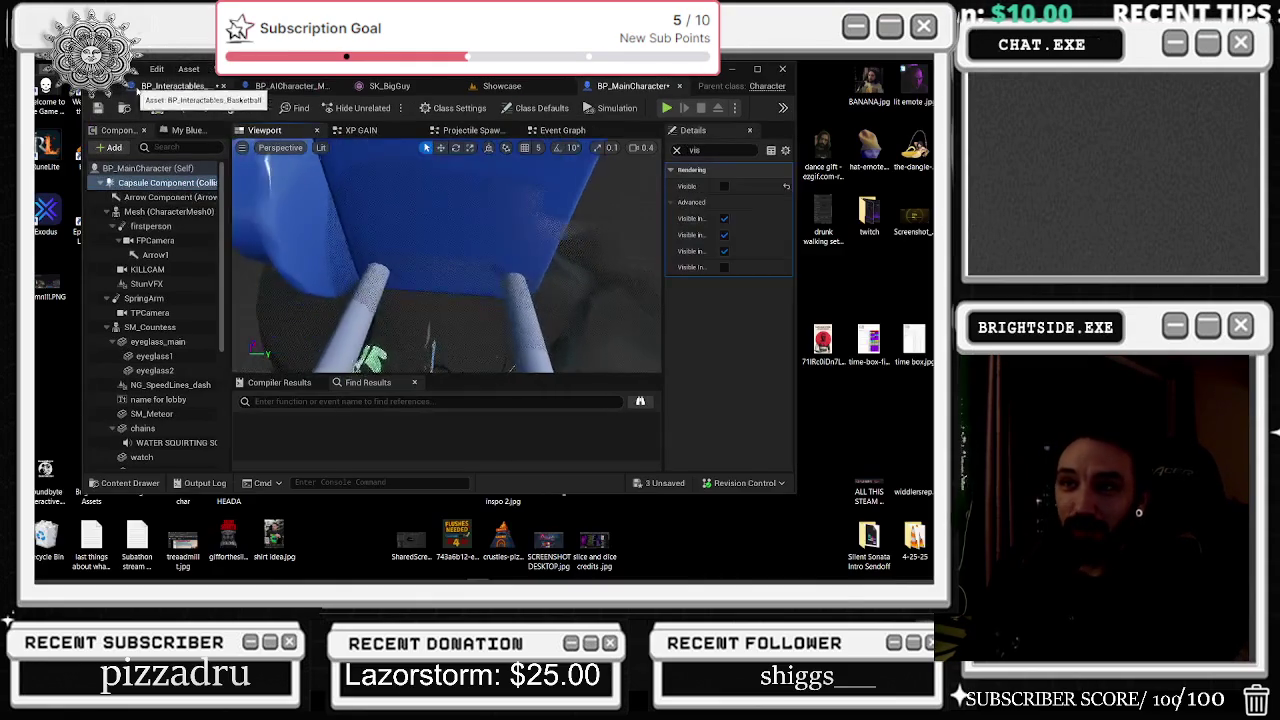
Step: Save BP_MainCharacter and export_chef from the '2 Unsaved' list
{"action": "left_click", "coordinate": [150, 86]}
{"action": "left_click", "coordinate": [757, 69]}
{"action": "left_click", "coordinate": [801, 571]}
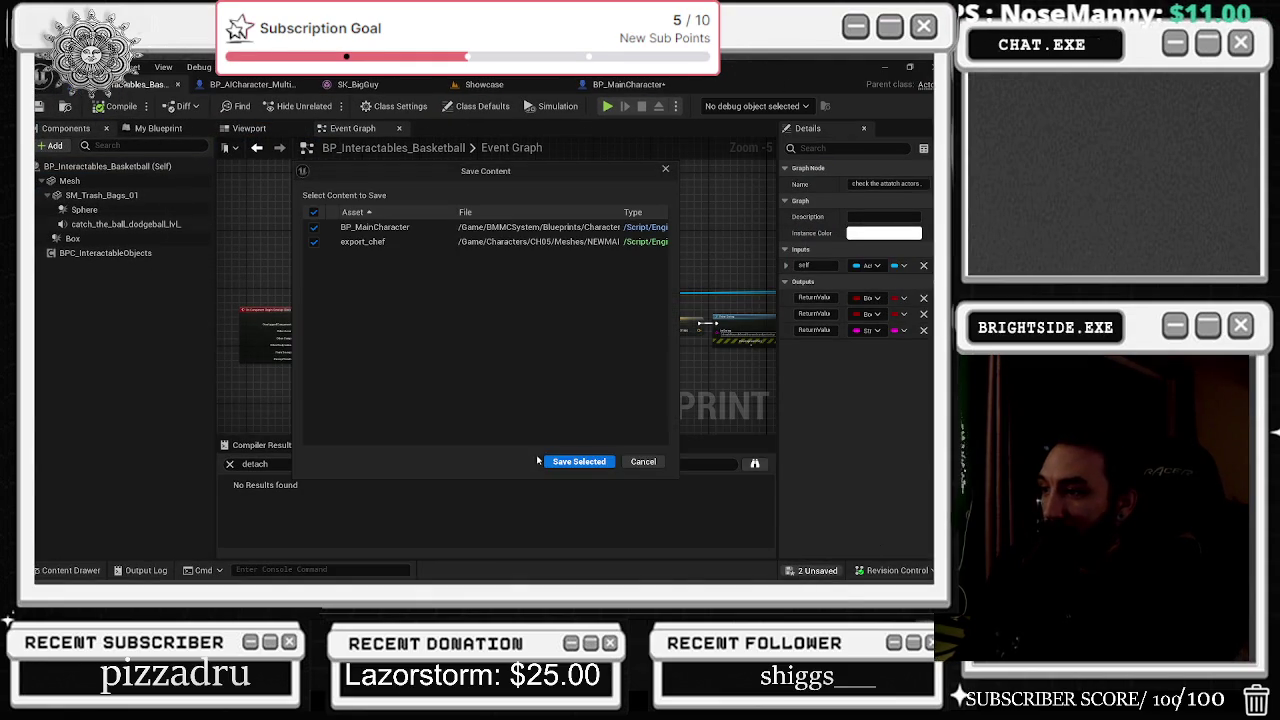
{"action": "left_click", "coordinate": [583, 460]}
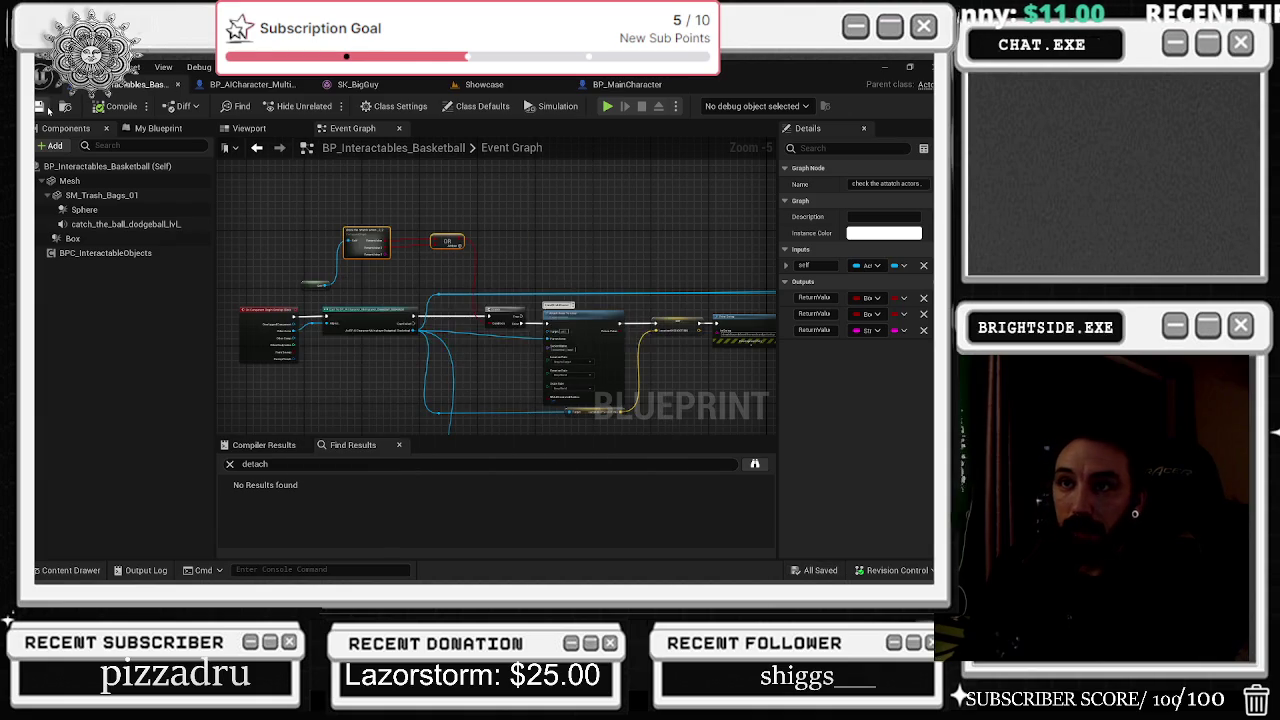
Step: Nudge a node in the BP_AICharacter graph, then return to the Showcase level
{"action": "left_click", "coordinate": [220, 88]}
{"action": "scroll", "coordinate": [470, 345], "scroll_direction": "down", "scroll_amount": 5}
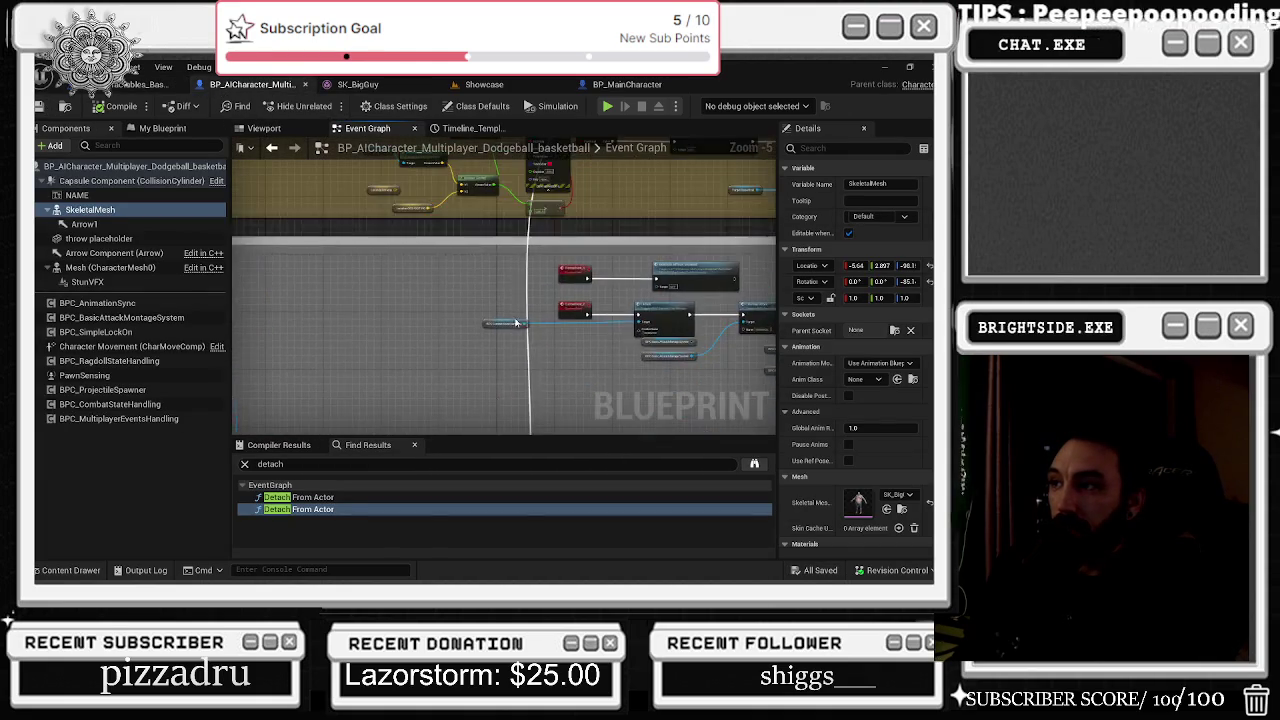
{"action": "left_click_drag", "start_coordinate": [542, 208], "coordinate": [549, 213]}
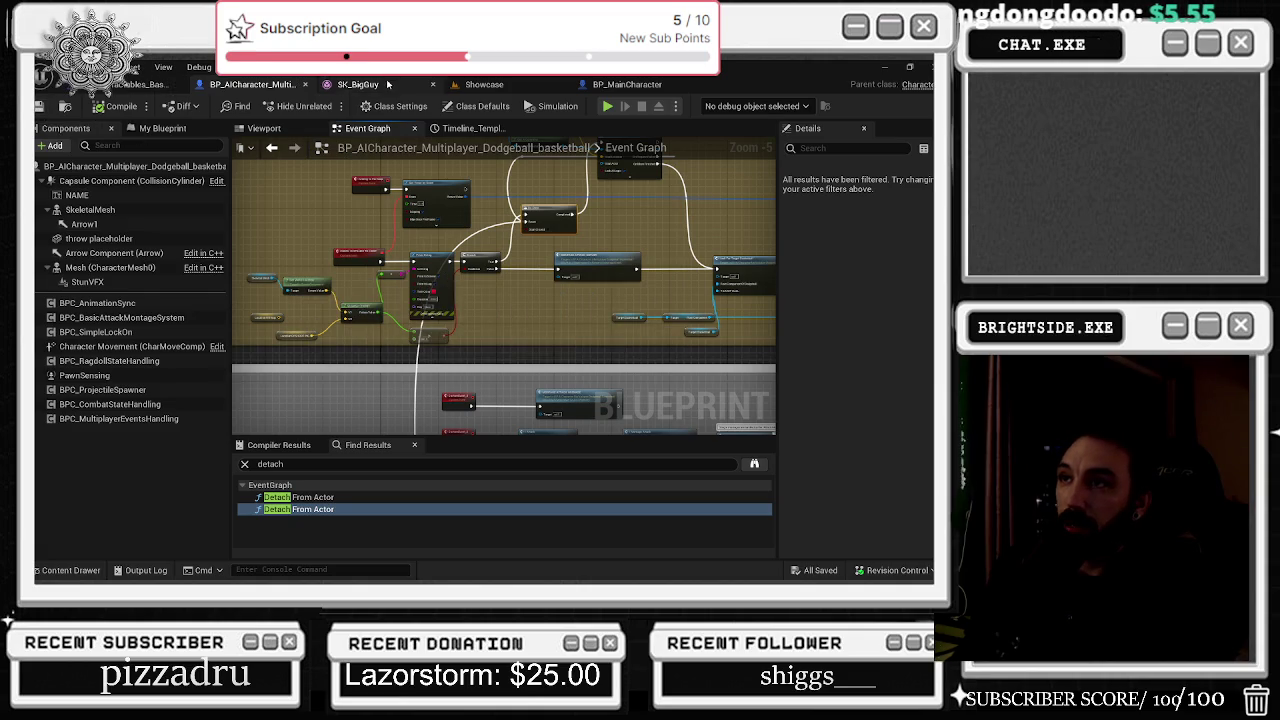
{"action": "left_click", "coordinate": [494, 86]}
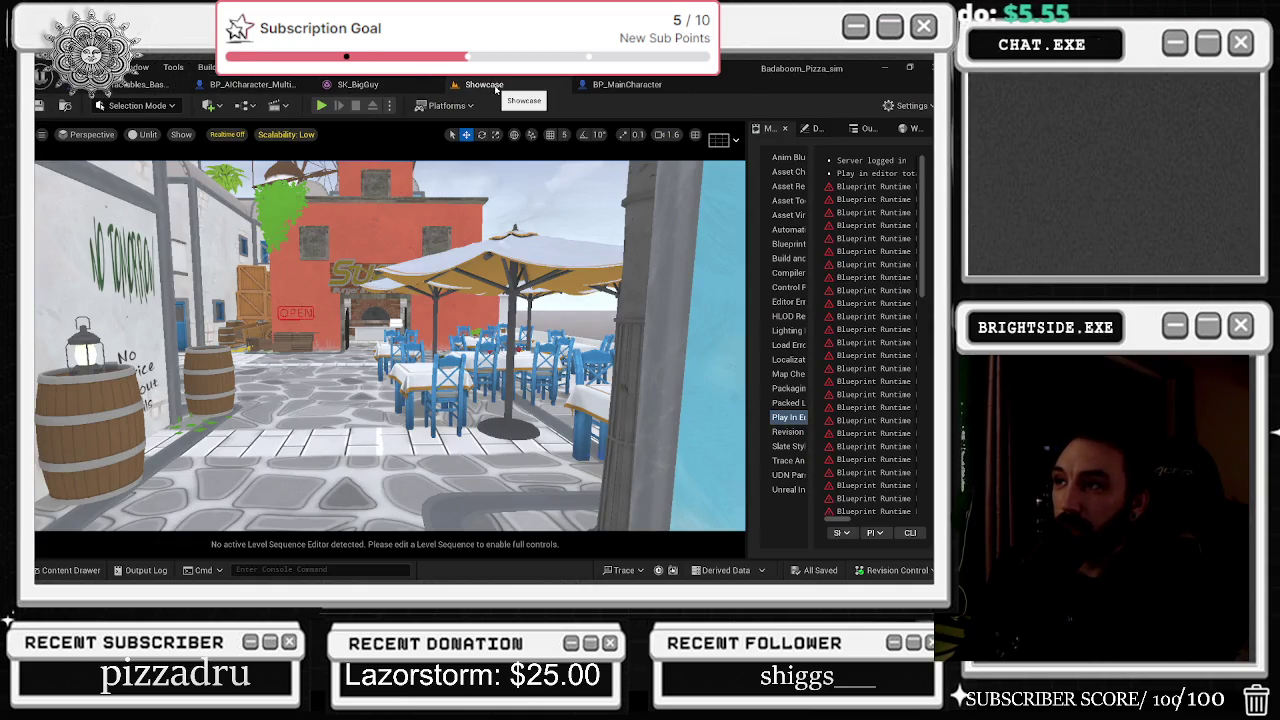
Step: Start a Play-In-Editor session of the Showcase level and click into the game to control it
{"action": "left_click", "coordinate": [135, 84]}
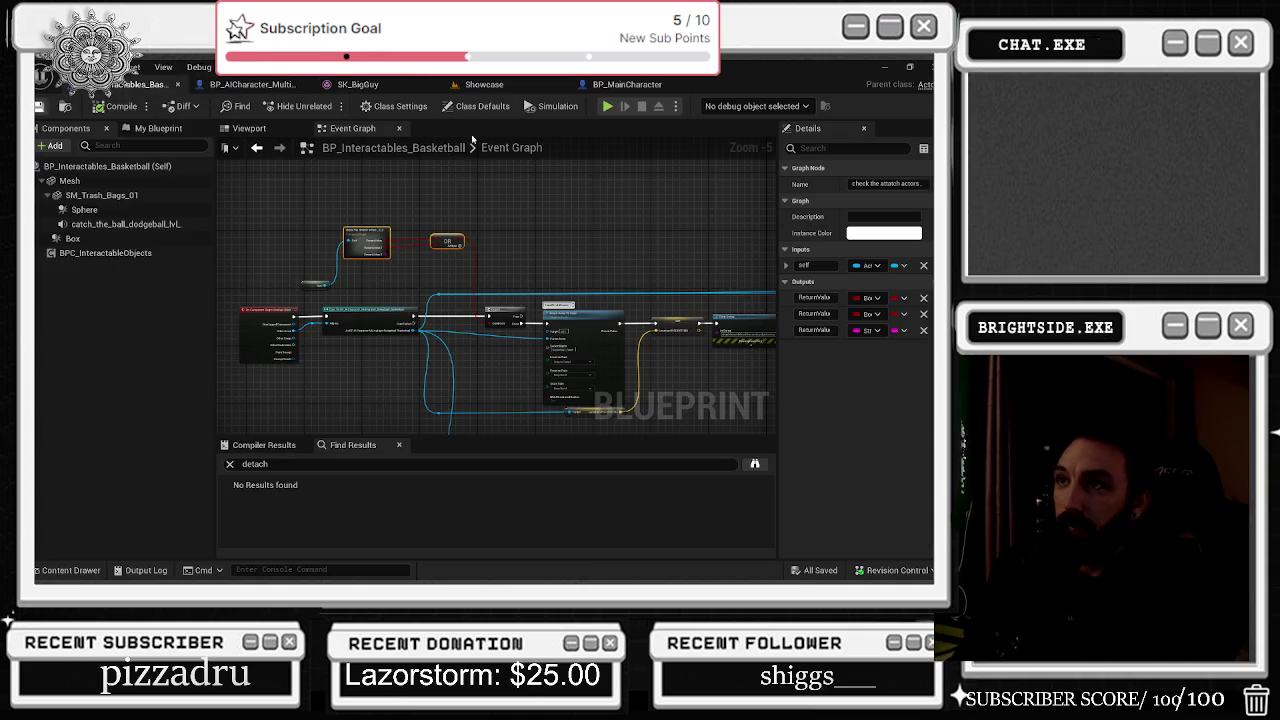
{"action": "left_click", "coordinate": [484, 84]}
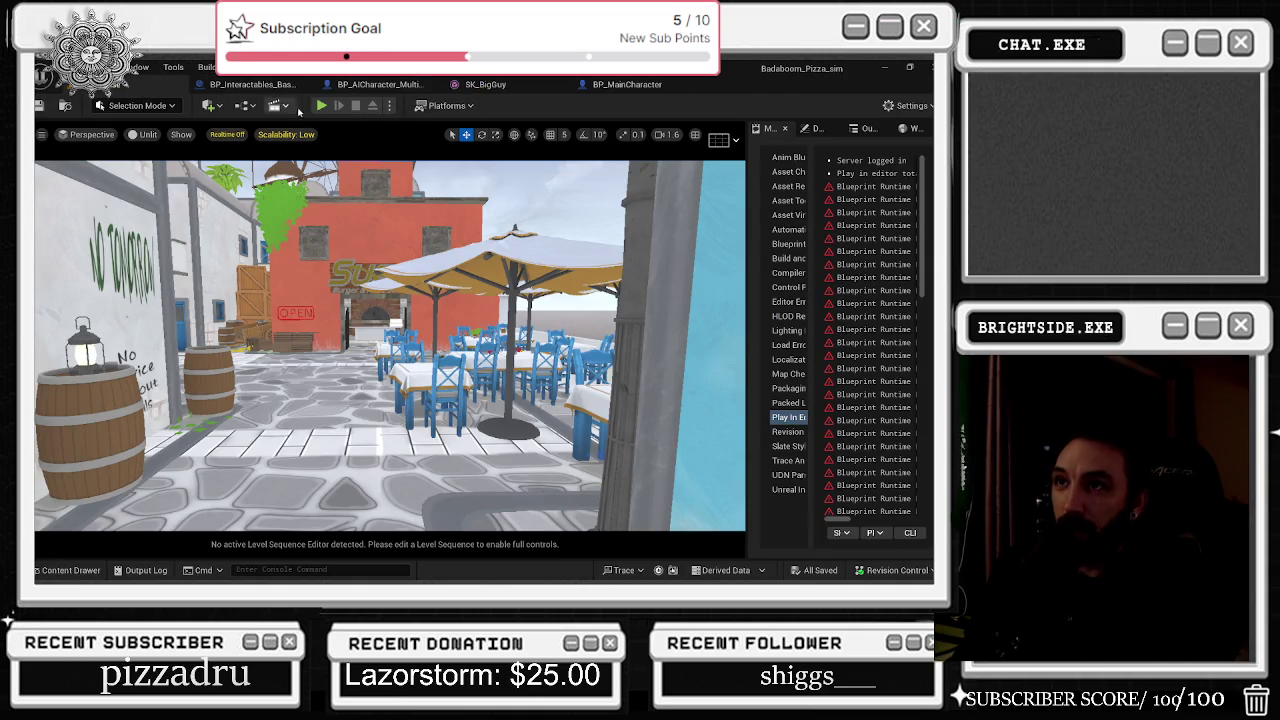
{"action": "left_click", "coordinate": [321, 105]}
{"action": "key", "text": "alt+Tab"}
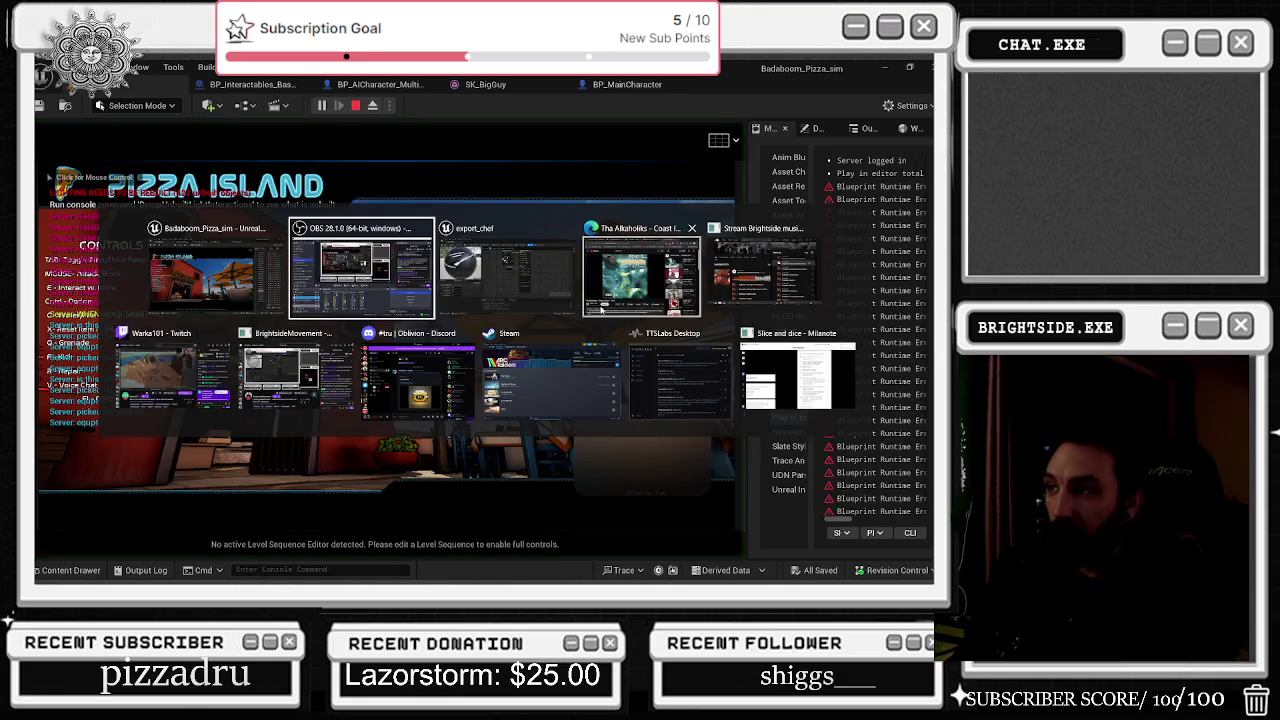
{"action": "left_click", "coordinate": [147, 286]}
{"action": "left_click", "coordinate": [137, 286]}
Step: Walk through the alley, switch to third person, back the chef into the camera, then release the mouse
{"action": "key", "text": "w"}
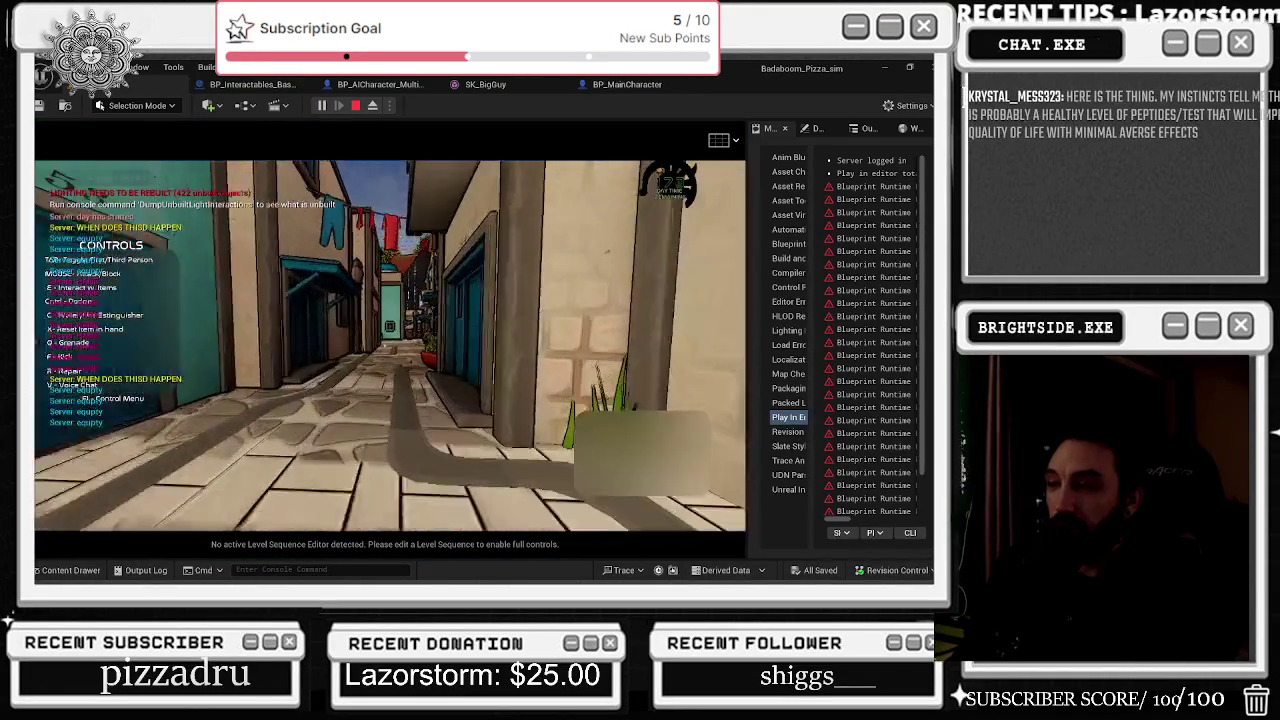
{"action": "key", "text": "w"}
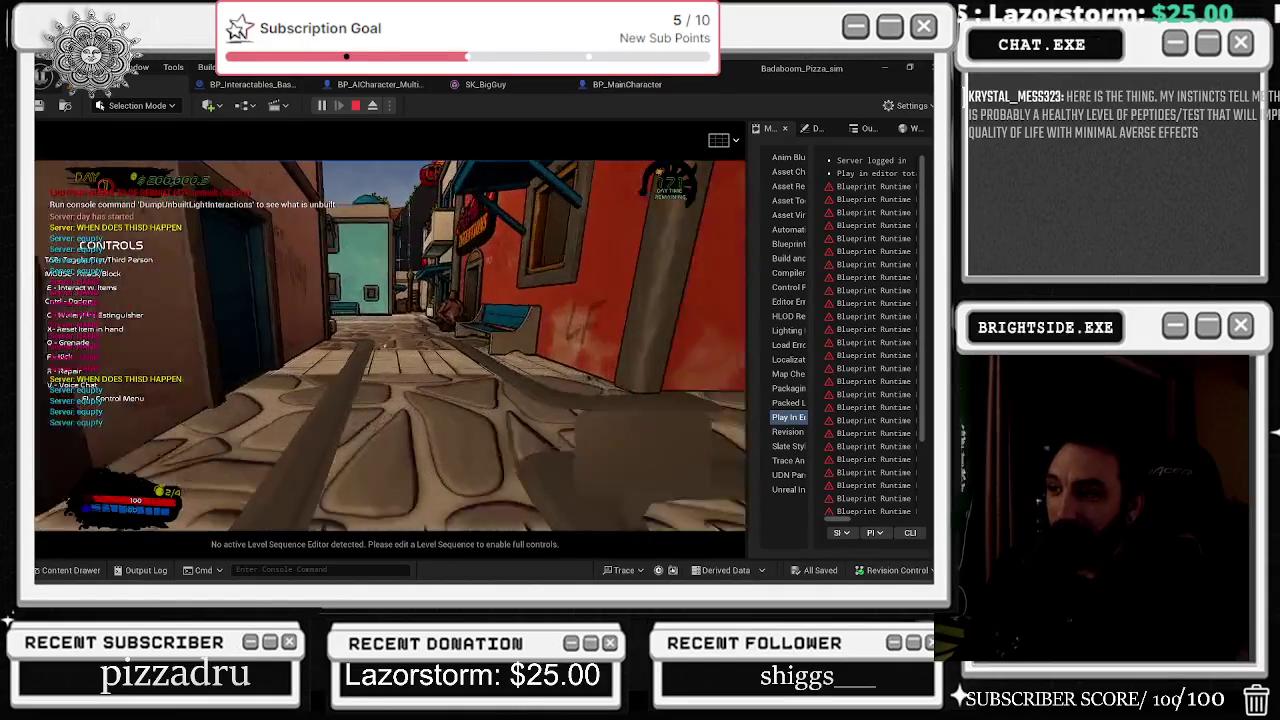
{"action": "key", "text": "Tab"}
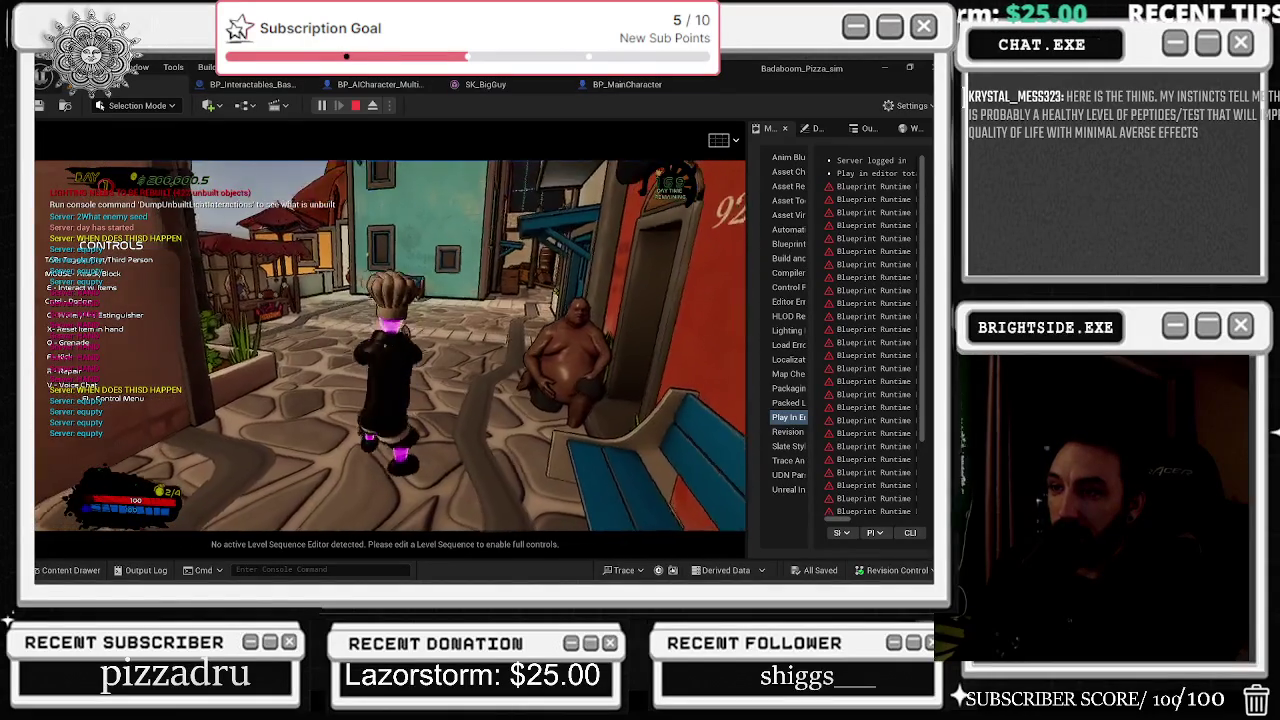
{"action": "key", "text": "w"}
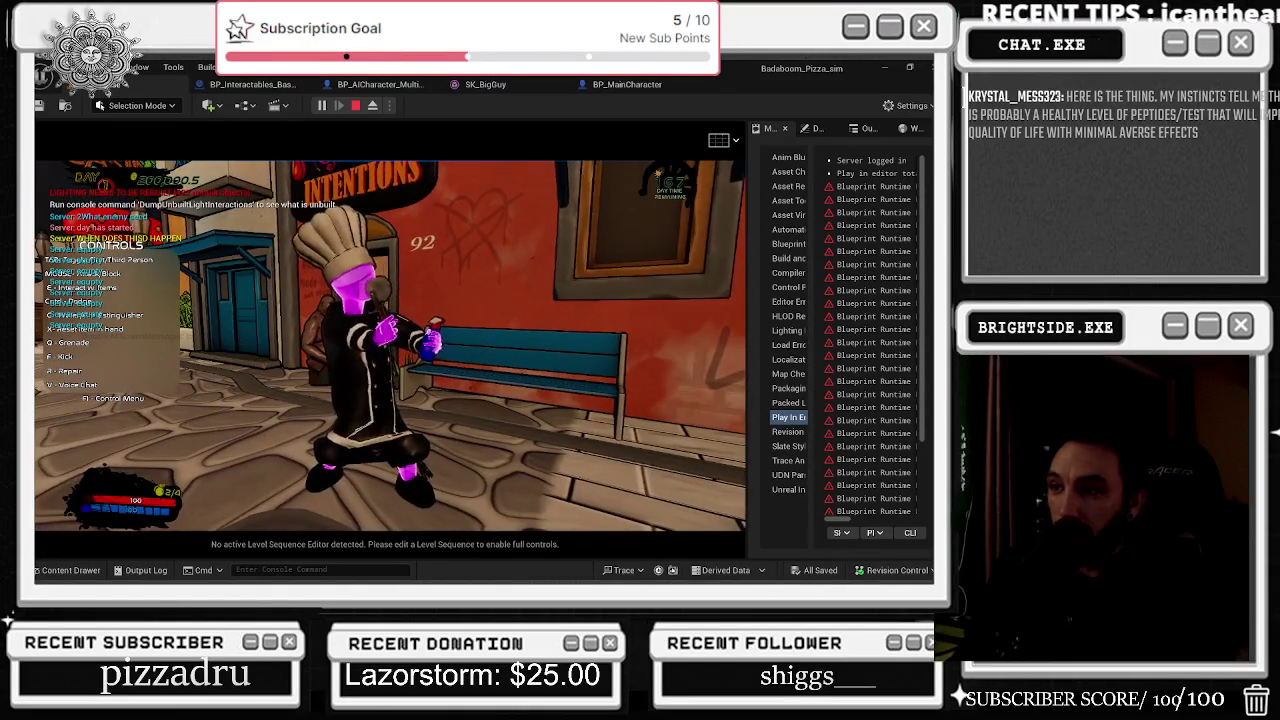
{"action": "key", "text": "s"}
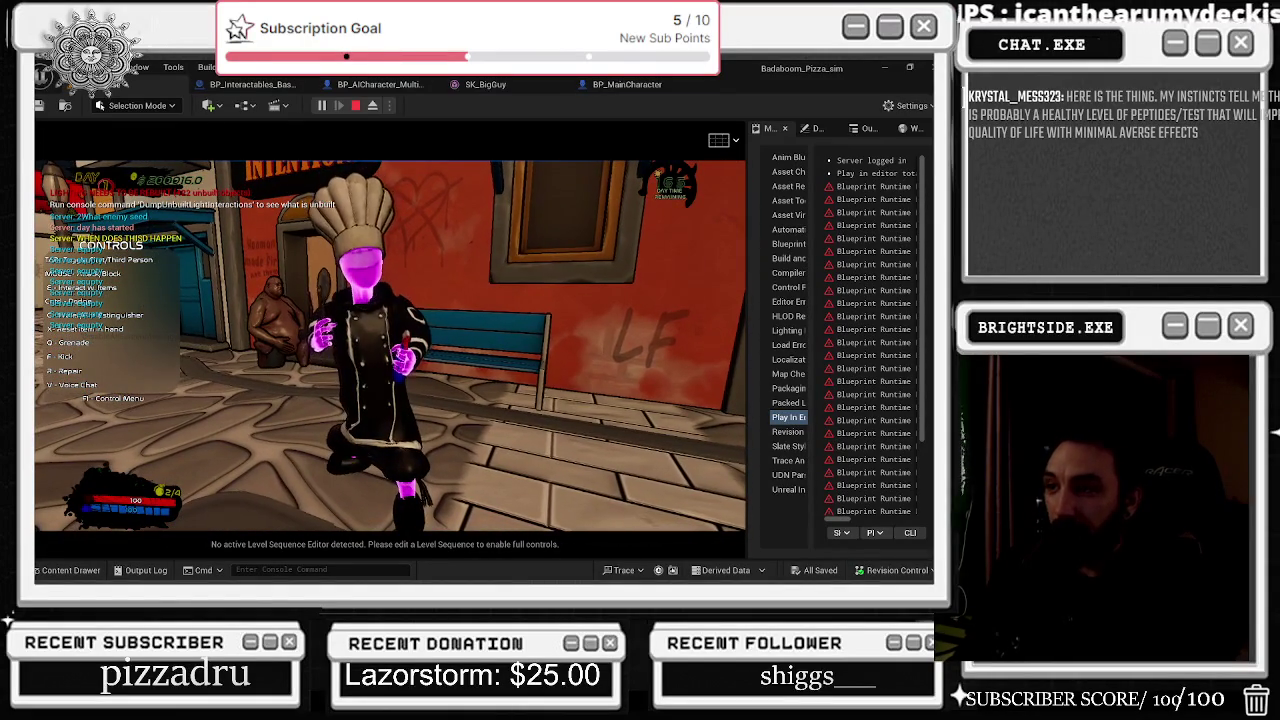
{"action": "key", "text": "s"}
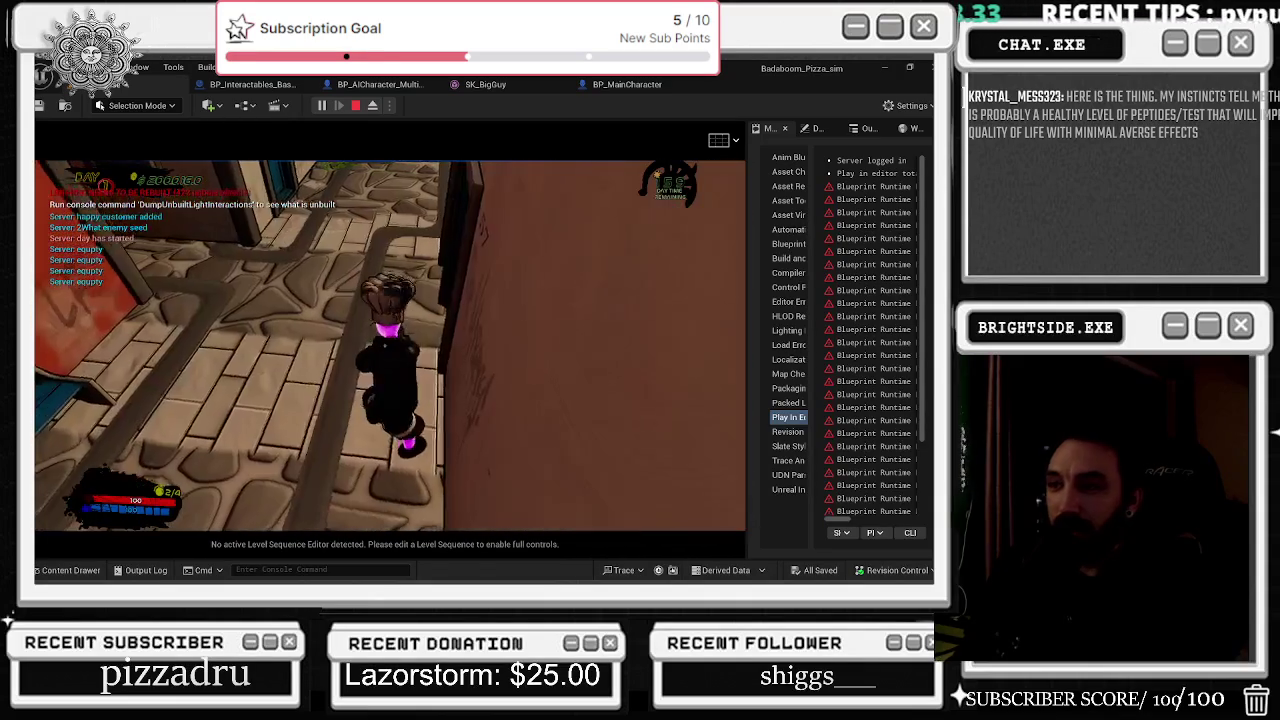
{"action": "key", "text": "w"}
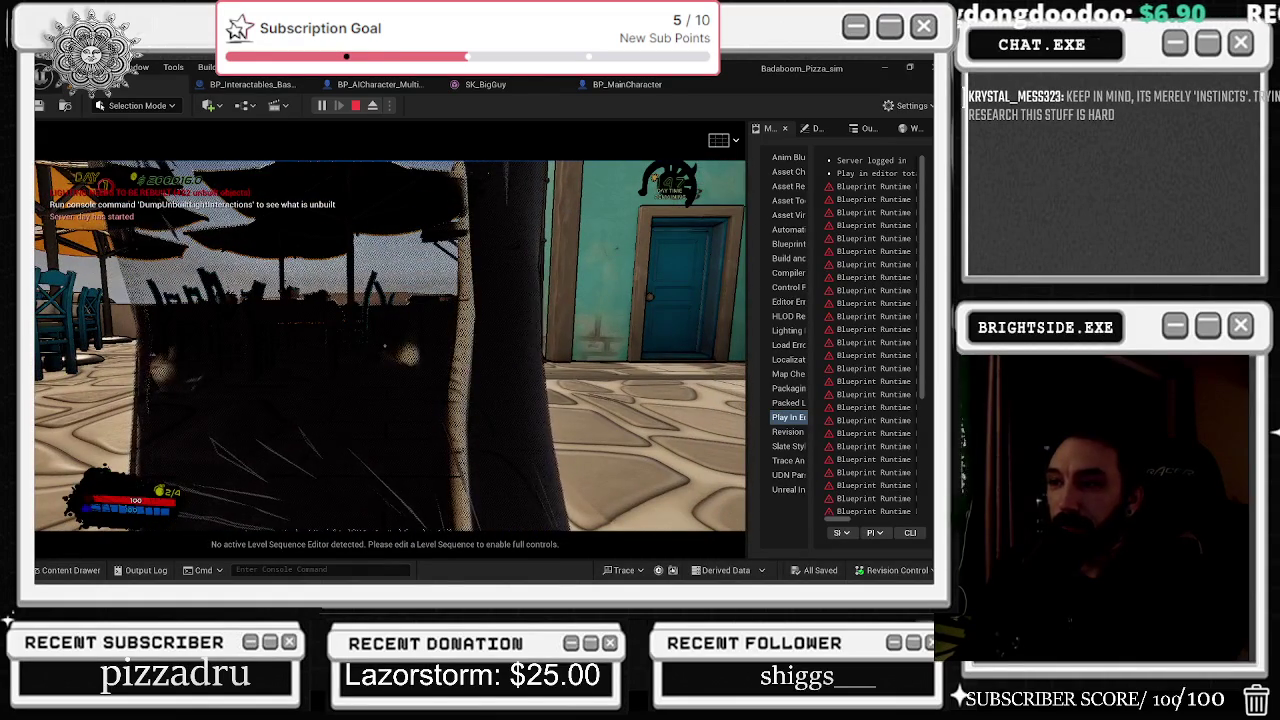
{"action": "key", "text": "alt+Tab"}
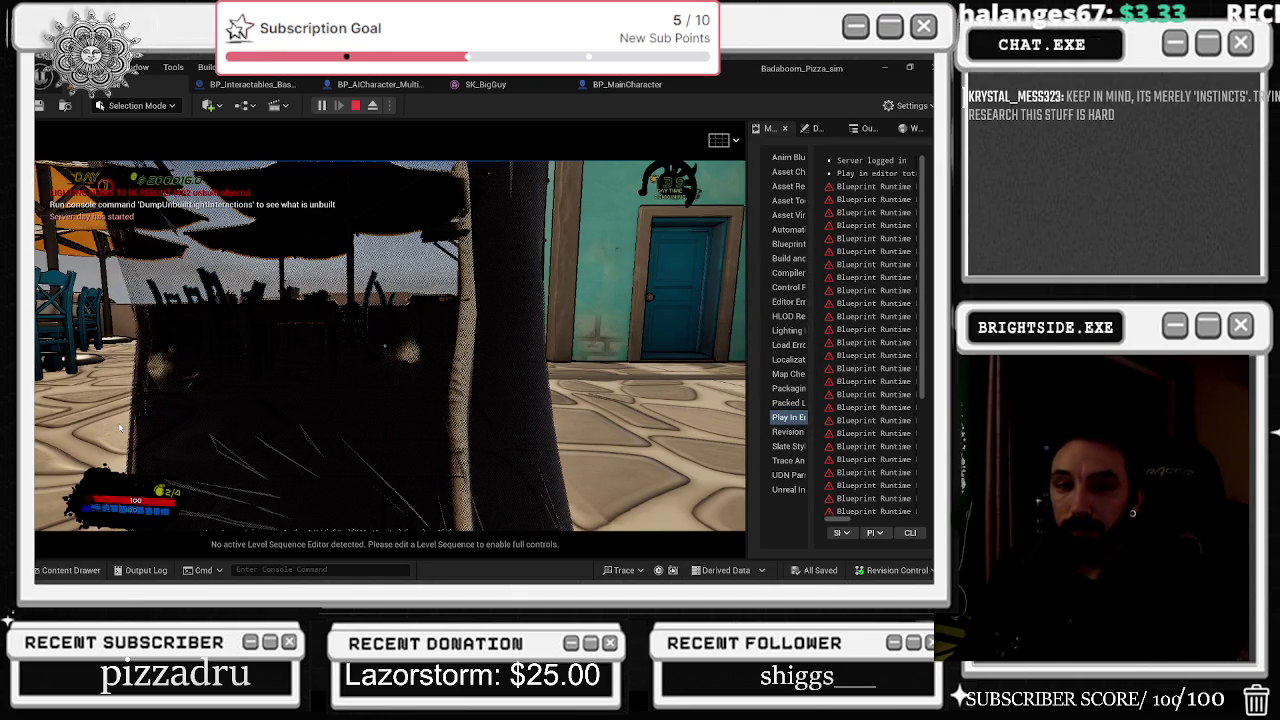
{"action": "key", "text": "alt+Tab"}
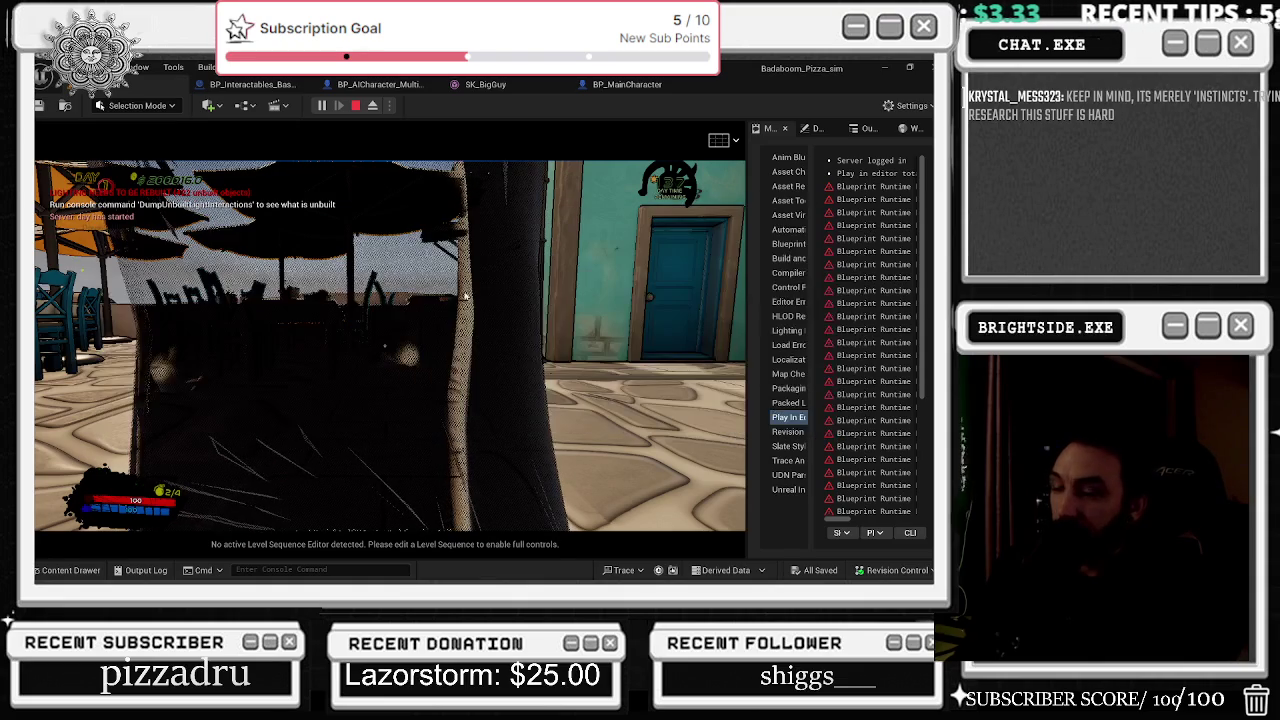